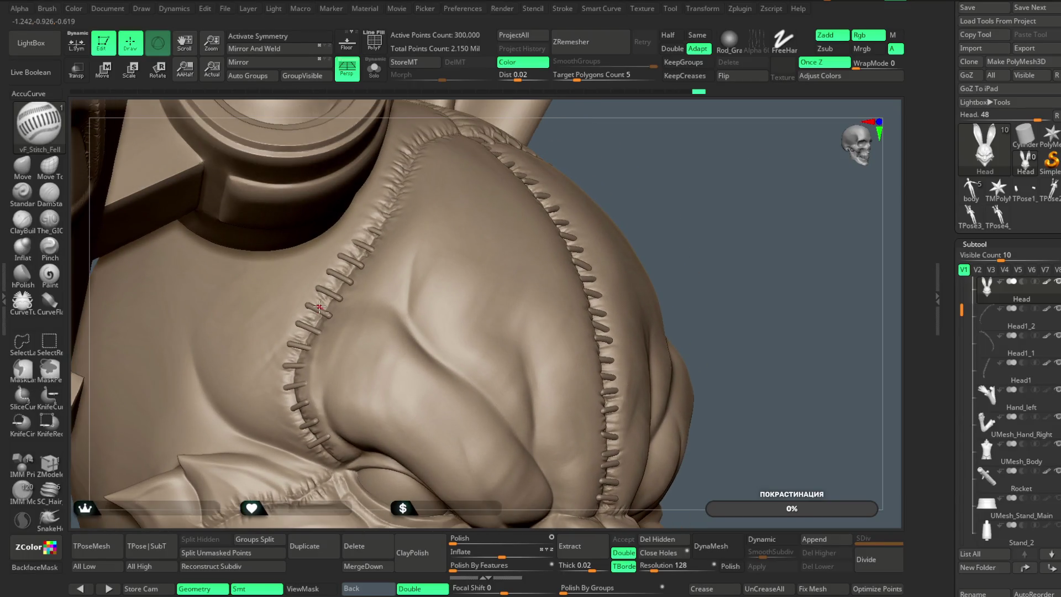
Make Head1_2 the active subtool, toggling Solo on and off to show the full rabbit
{"action": "left_click", "coordinate": [320, 308], "text": "alt"}
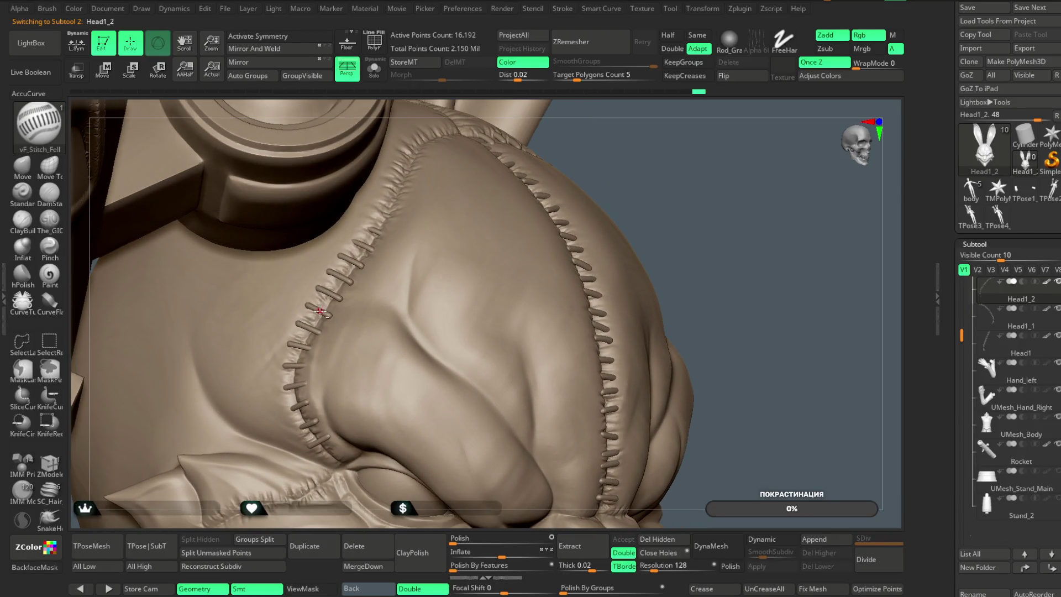
{"action": "left_click", "coordinate": [374, 70]}
{"action": "left_click", "coordinate": [375, 74]}
{"action": "left_click_drag", "start_coordinate": [635, 134], "coordinate": [635, 163]}
Switch to the Move brush, inspect the stitched seams from several angles, and turn on Transp
{"action": "left_click", "coordinate": [22, 166]}
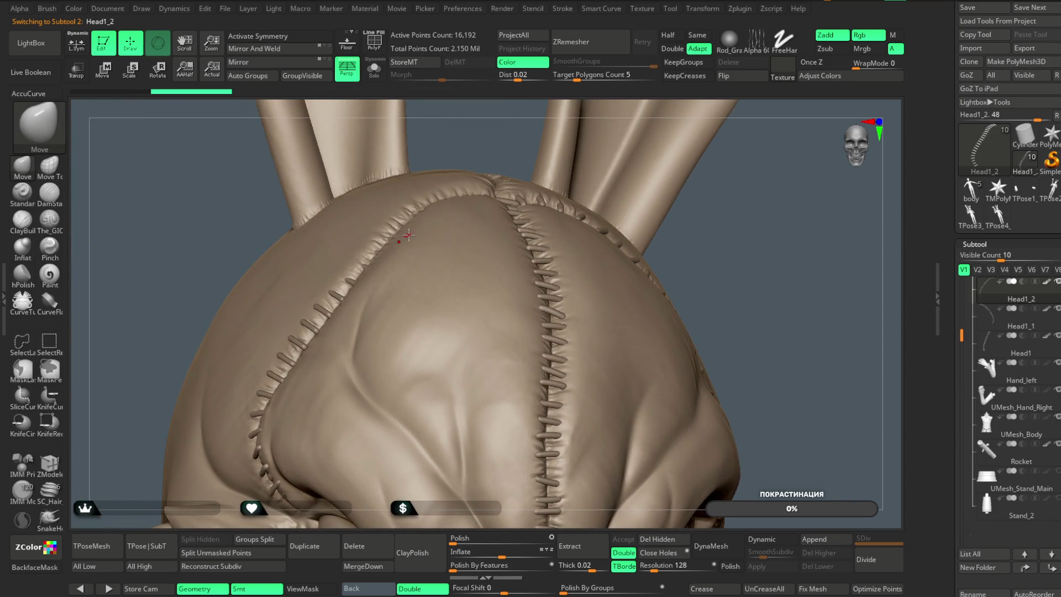
{"action": "key", "text": "space"}
{"action": "left_click_drag", "start_coordinate": [462, 135], "coordinate": [390, 225], "text": "alt"}
{"action": "mouse_move", "coordinate": [387, 226]}
{"action": "right_mouse_down"}
{"action": "mouse_move", "coordinate": [458, 180]}
{"action": "mouse_move", "coordinate": [450, 135]}
{"action": "mouse_move", "coordinate": [502, 150]}
{"action": "mouse_move", "coordinate": [463, 264]}
{"action": "right_mouse_up"}
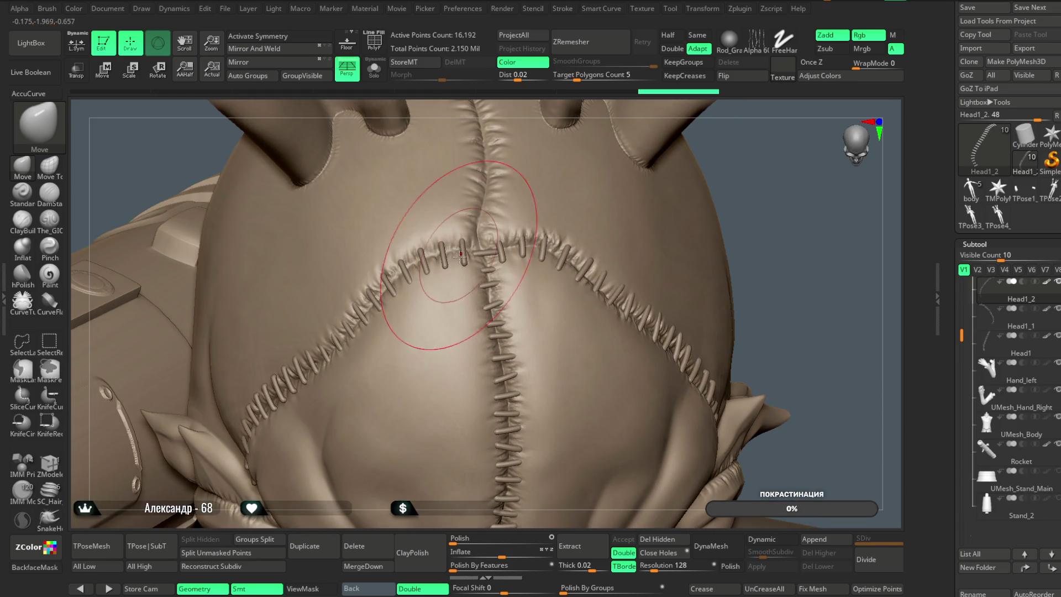
{"action": "right_click_drag", "start_coordinate": [520, 104], "coordinate": [426, 236], "text": "ctrl"}
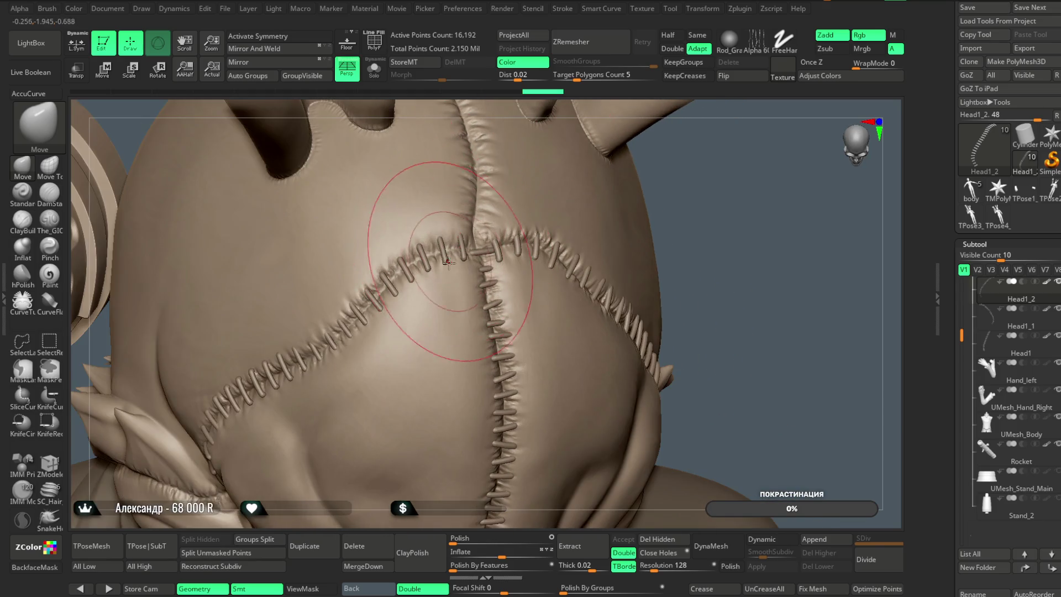
{"action": "mouse_move", "coordinate": [708, 227]}
{"action": "right_mouse_down"}
{"action": "mouse_move", "coordinate": [730, 238]}
{"action": "mouse_move", "coordinate": [748, 185]}
{"action": "mouse_move", "coordinate": [611, 265]}
{"action": "mouse_move", "coordinate": [257, 231]}
{"action": "mouse_move", "coordinate": [282, 232]}
{"action": "right_mouse_up"}
{"action": "mouse_move", "coordinate": [298, 314]}
{"action": "right_mouse_down"}
{"action": "mouse_move", "coordinate": [282, 316]}
{"action": "mouse_move", "coordinate": [274, 220]}
{"action": "mouse_move", "coordinate": [583, 286]}
{"action": "mouse_move", "coordinate": [587, 254]}
{"action": "right_mouse_up"}
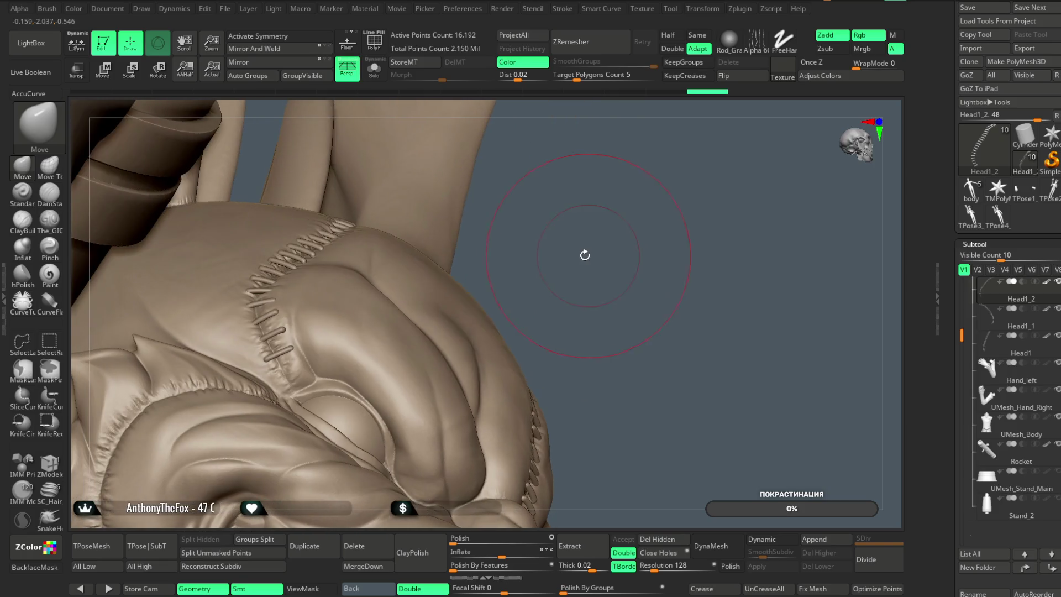
{"action": "right_click", "coordinate": [587, 254]}
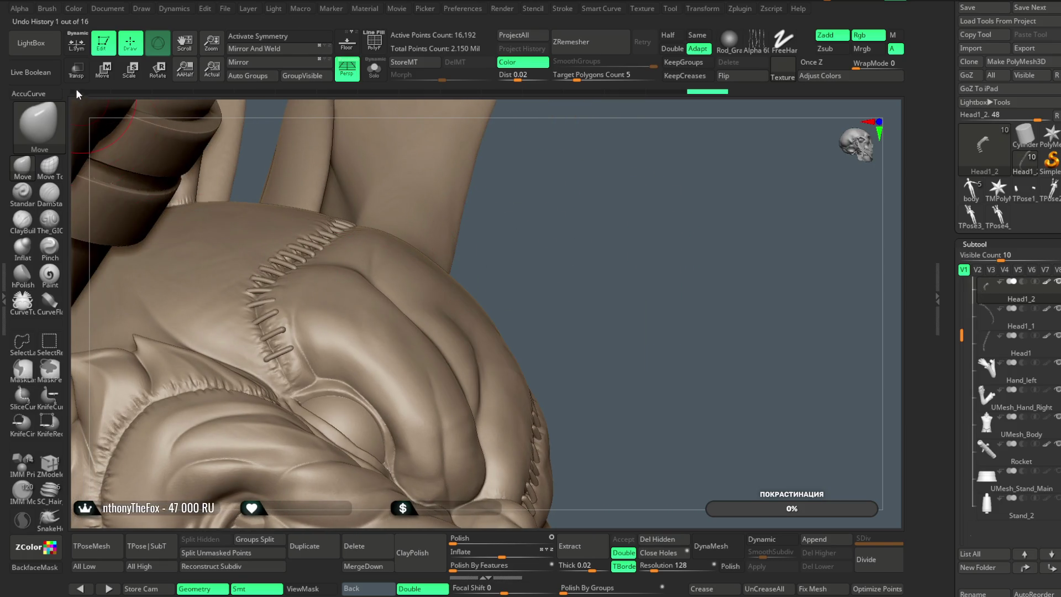
{"action": "left_click", "coordinate": [76, 69]}
Load the Move Topological brush (B-M-T) and push one scalp-seam stitch upright
{"action": "key", "text": "b"}
{"action": "key", "text": "m"}
{"action": "key", "text": "t"}
{"action": "mouse_move", "coordinate": [238, 189]}
{"action": "right_mouse_down"}
{"action": "mouse_move", "coordinate": [544, 259]}
{"action": "mouse_move", "coordinate": [641, 253]}
{"action": "mouse_move", "coordinate": [524, 262]}
{"action": "right_mouse_up"}
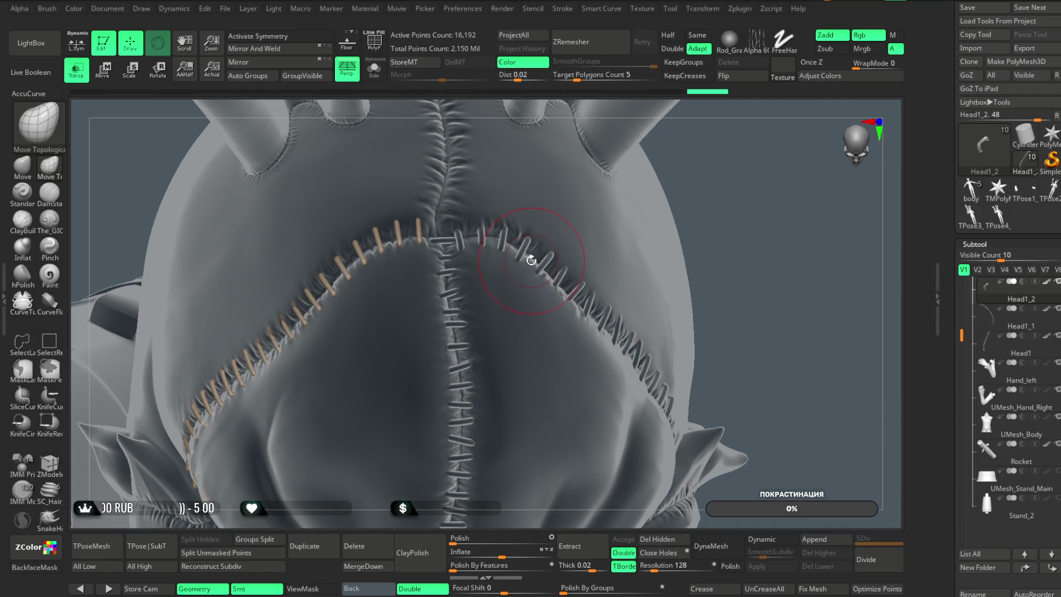
{"action": "mouse_move", "coordinate": [701, 184]}
{"action": "right_mouse_down"}
{"action": "mouse_move", "coordinate": [716, 200]}
{"action": "mouse_move", "coordinate": [440, 247]}
{"action": "mouse_move", "coordinate": [682, 173]}
{"action": "mouse_move", "coordinate": [513, 272]}
{"action": "right_mouse_up"}
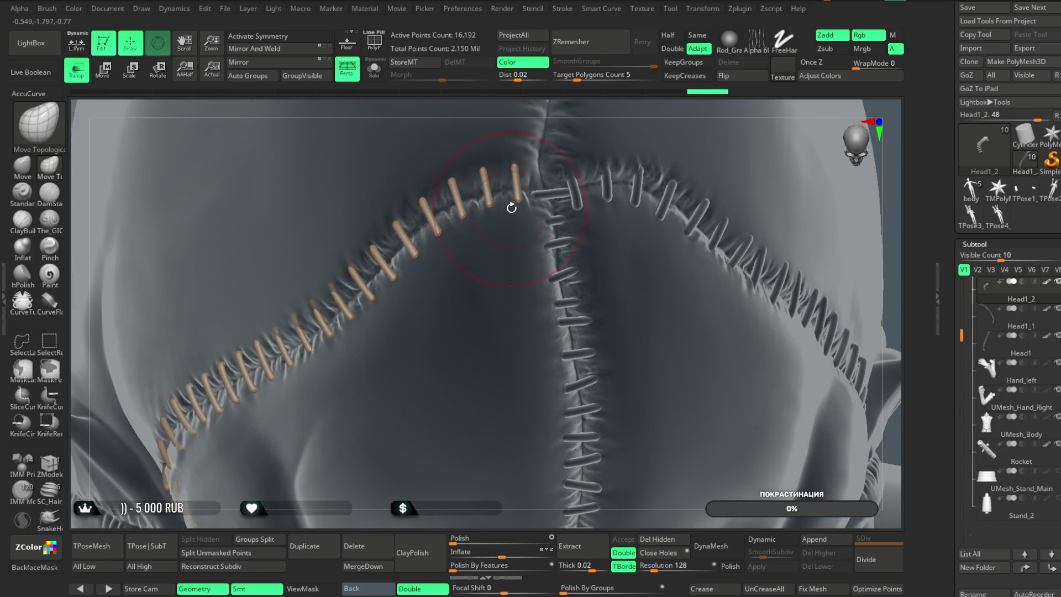
{"action": "mouse_move", "coordinate": [500, 189]}
{"action": "left_mouse_down"}
{"action": "mouse_move", "coordinate": [469, 176]}
{"action": "mouse_move", "coordinate": [495, 200]}
{"action": "left_mouse_up"}
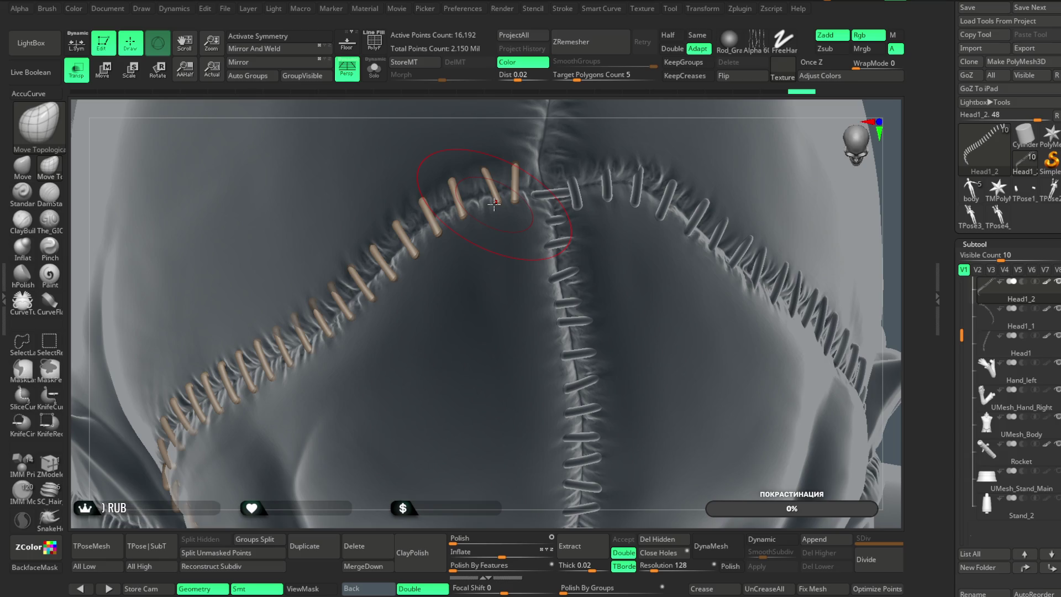
Lower the Draw Size and get a close-up along the curved head seam
{"action": "mouse_move", "coordinate": [576, 95]}
{"action": "left_mouse_down"}
{"action": "mouse_move", "coordinate": [531, 98]}
{"action": "mouse_move", "coordinate": [548, 99]}
{"action": "mouse_move", "coordinate": [404, 274]}
{"action": "left_mouse_up"}
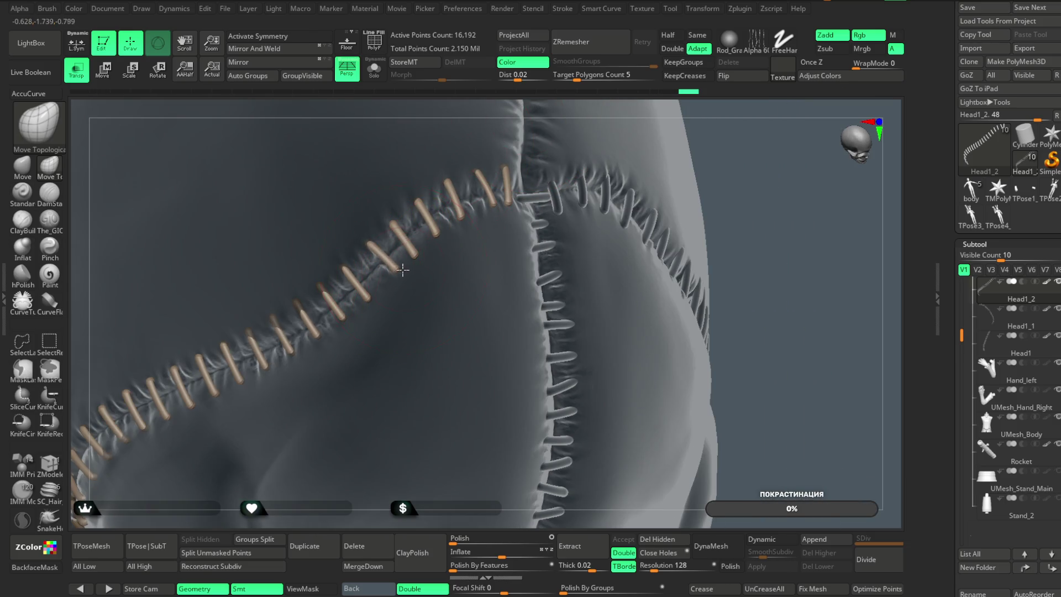
{"action": "mouse_move", "coordinate": [534, 198]}
{"action": "left_mouse_down"}
{"action": "mouse_move", "coordinate": [810, 166]}
{"action": "mouse_move", "coordinate": [481, 251]}
{"action": "left_mouse_up"}
{"action": "mouse_move", "coordinate": [623, 332]}
{"action": "left_mouse_down"}
{"action": "mouse_move", "coordinate": [524, 305]}
{"action": "mouse_move", "coordinate": [531, 190]}
{"action": "mouse_move", "coordinate": [505, 260]}
{"action": "mouse_move", "coordinate": [411, 241]}
{"action": "mouse_move", "coordinate": [408, 267]}
{"action": "mouse_move", "coordinate": [412, 241]}
{"action": "left_mouse_up"}
{"action": "key", "text": "["}
{"action": "left_click_drag", "start_coordinate": [475, 123], "coordinate": [407, 208]}
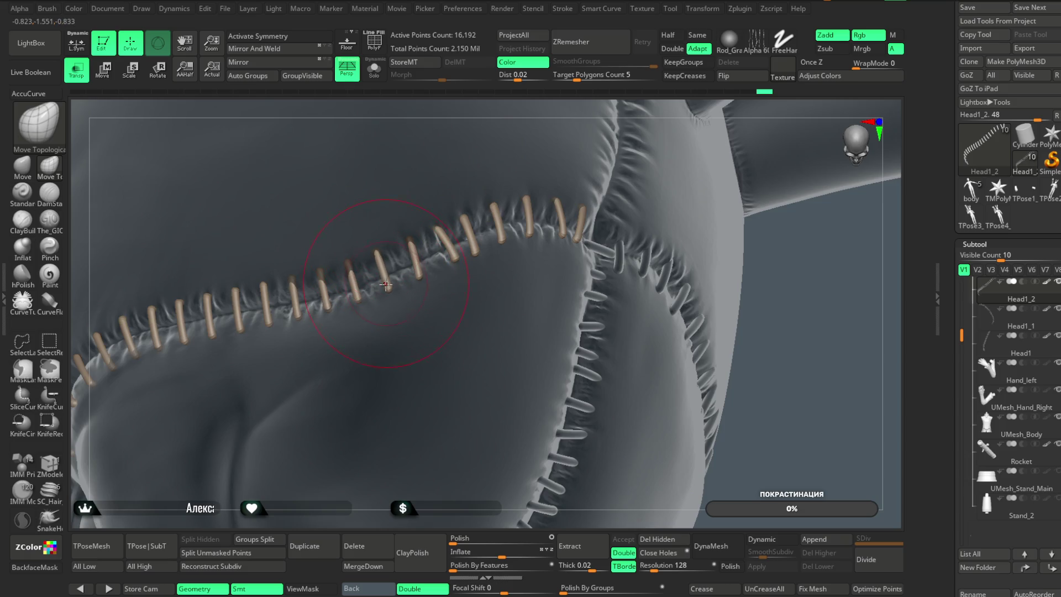
{"action": "mouse_move", "coordinate": [445, 137]}
{"action": "left_mouse_down"}
{"action": "mouse_move", "coordinate": [470, 105]}
{"action": "mouse_move", "coordinate": [391, 315]}
{"action": "left_mouse_up"}
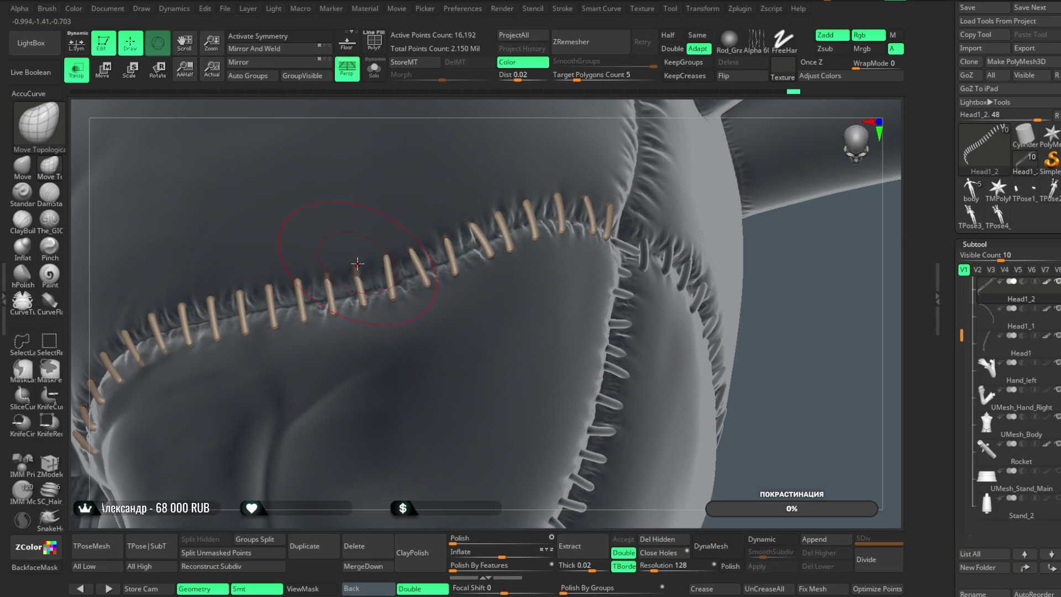
{"action": "mouse_move", "coordinate": [439, 119]}
{"action": "left_mouse_down"}
{"action": "mouse_move", "coordinate": [459, 104]}
{"action": "mouse_move", "coordinate": [442, 103]}
{"action": "left_mouse_up"}
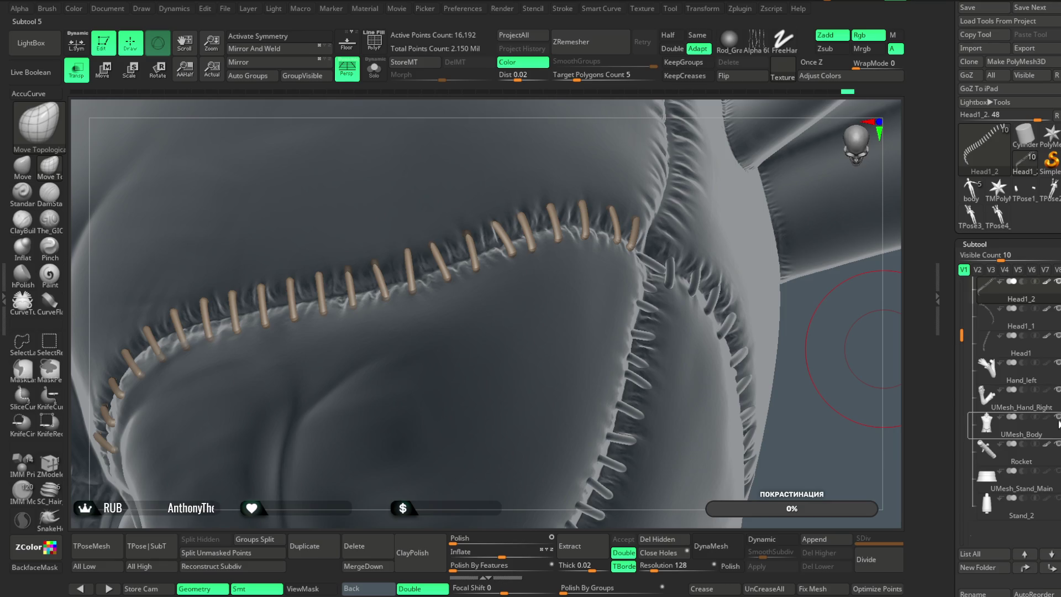
{"action": "mouse_move", "coordinate": [796, 370]}
{"action": "left_mouse_down"}
{"action": "mouse_move", "coordinate": [840, 410]}
{"action": "mouse_move", "coordinate": [841, 350]}
{"action": "mouse_move", "coordinate": [559, 332]}
{"action": "mouse_move", "coordinate": [407, 297]}
{"action": "mouse_move", "coordinate": [701, 208]}
{"action": "mouse_move", "coordinate": [431, 299]}
{"action": "left_mouse_up"}
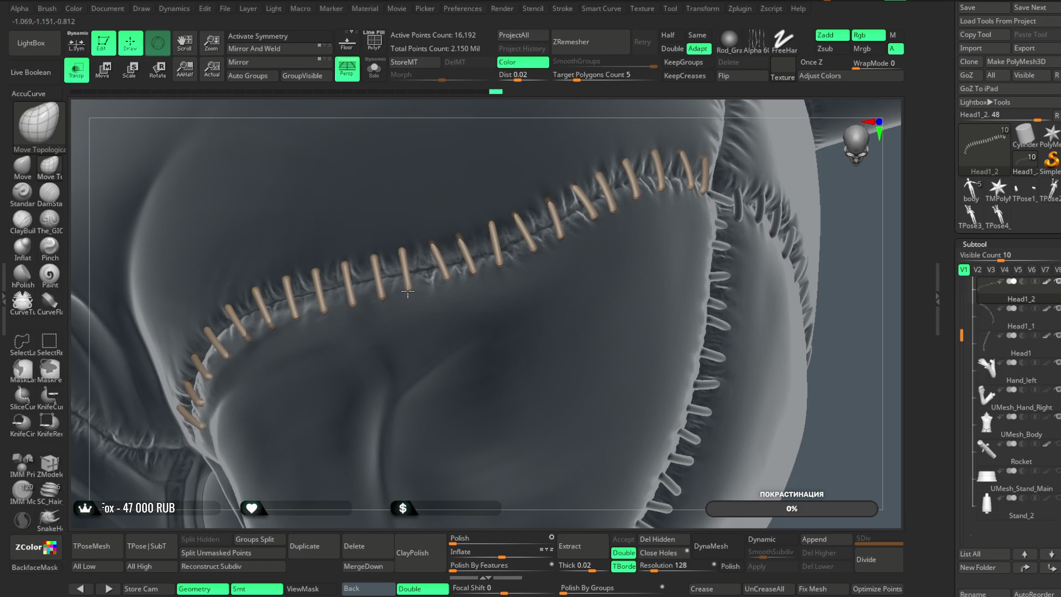
{"action": "right_click_drag", "start_coordinate": [406, 252], "coordinate": [389, 266]}
Nudge the lower seam stitches to follow the curve, then zoom out to the whole head
{"action": "mouse_move", "coordinate": [388, 266]}
{"action": "left_mouse_down"}
{"action": "mouse_move", "coordinate": [393, 273]}
{"action": "mouse_move", "coordinate": [359, 273]}
{"action": "left_mouse_up"}
{"action": "mouse_move", "coordinate": [440, 159]}
{"action": "right_mouse_down"}
{"action": "mouse_move", "coordinate": [525, 105]}
{"action": "mouse_move", "coordinate": [558, 102]}
{"action": "right_mouse_up"}
{"action": "left_click_drag", "start_coordinate": [419, 272], "coordinate": [419, 272]}
{"action": "mouse_move", "coordinate": [501, 119]}
{"action": "right_mouse_down"}
{"action": "mouse_move", "coordinate": [486, 183]}
{"action": "mouse_move", "coordinate": [394, 327]}
{"action": "right_mouse_up"}
{"action": "left_click_drag", "start_coordinate": [395, 305], "coordinate": [381, 326]}
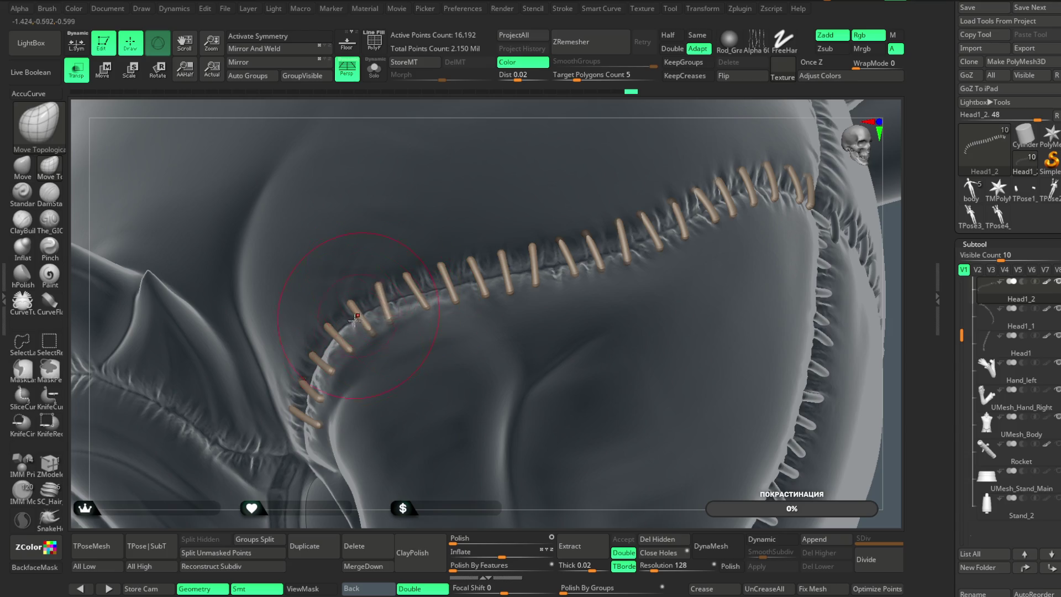
{"action": "mouse_move", "coordinate": [320, 509]}
{"action": "right_mouse_down"}
{"action": "mouse_move", "coordinate": [386, 462]}
{"action": "mouse_move", "coordinate": [366, 518]}
{"action": "mouse_move", "coordinate": [387, 332]}
{"action": "right_mouse_up"}
{"action": "mouse_move", "coordinate": [387, 331]}
{"action": "left_mouse_down"}
{"action": "mouse_move", "coordinate": [365, 318]}
{"action": "mouse_move", "coordinate": [392, 285]}
{"action": "left_mouse_up"}
{"action": "left_click_drag", "start_coordinate": [380, 351], "coordinate": [372, 375]}
{"action": "mouse_move", "coordinate": [373, 374]}
{"action": "right_mouse_down"}
{"action": "mouse_move", "coordinate": [355, 485]}
{"action": "mouse_move", "coordinate": [645, 379]}
{"action": "mouse_move", "coordinate": [630, 351]}
{"action": "mouse_move", "coordinate": [678, 329]}
{"action": "right_mouse_up"}
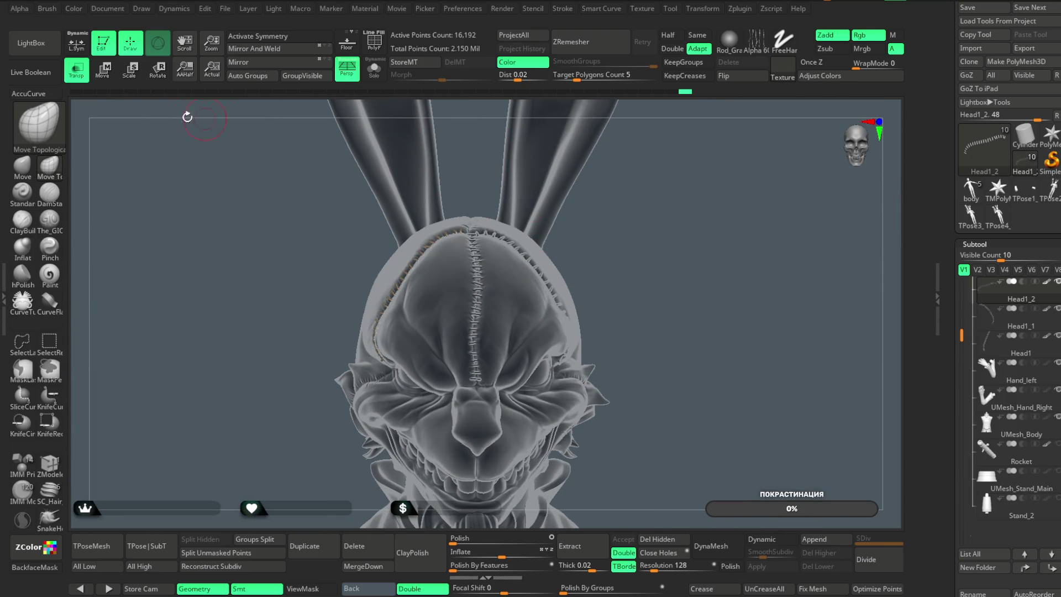
Turn off Transp, bring up the file save options, and select the base Head subtool
{"action": "left_click", "coordinate": [77, 70]}
{"action": "mouse_move", "coordinate": [650, 261]}
{"action": "right_mouse_down"}
{"action": "mouse_move", "coordinate": [647, 244]}
{"action": "mouse_move", "coordinate": [672, 250]}
{"action": "mouse_move", "coordinate": [660, 251]}
{"action": "right_mouse_up"}
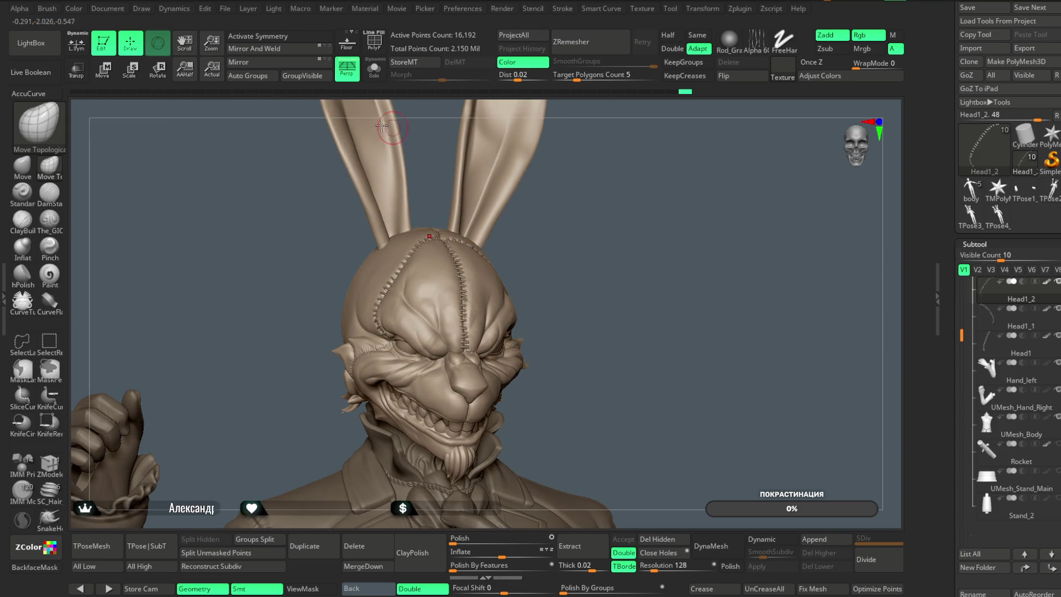
{"action": "left_click", "coordinate": [226, 13]}
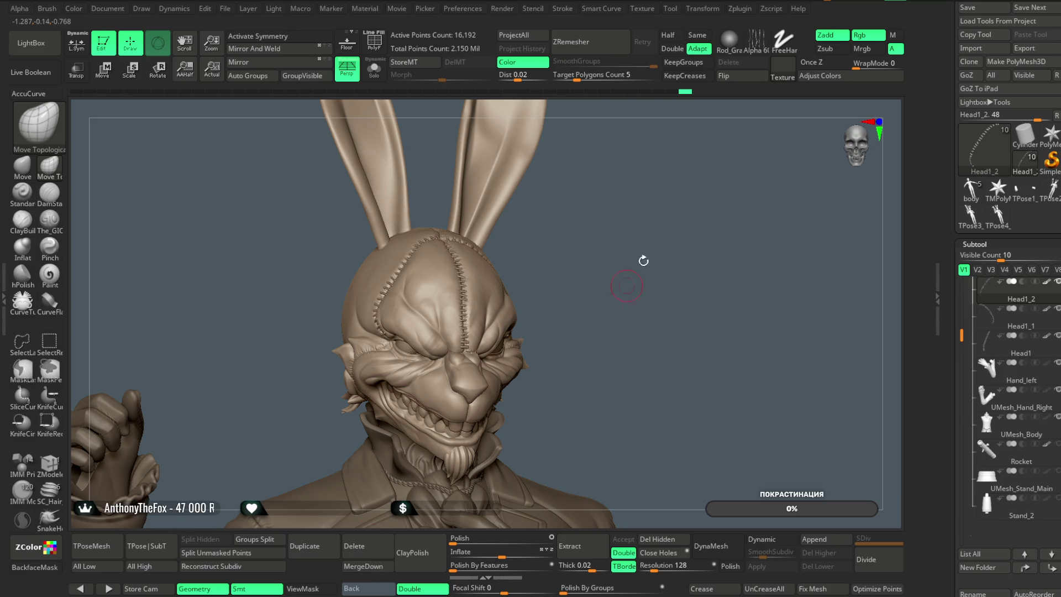
{"action": "mouse_move", "coordinate": [653, 223]}
{"action": "left_mouse_down"}
{"action": "mouse_move", "coordinate": [612, 260]}
{"action": "mouse_move", "coordinate": [666, 263]}
{"action": "mouse_move", "coordinate": [450, 310]}
{"action": "left_mouse_up"}
{"action": "left_click", "coordinate": [387, 210], "text": "alt"}
Solo the Head subtool and turn the view toward the back of the head
{"action": "mouse_move", "coordinate": [458, 260]}
{"action": "left_mouse_down"}
{"action": "mouse_move", "coordinate": [470, 232]}
{"action": "mouse_move", "coordinate": [436, 213]}
{"action": "left_mouse_up"}
{"action": "left_click", "coordinate": [370, 77]}
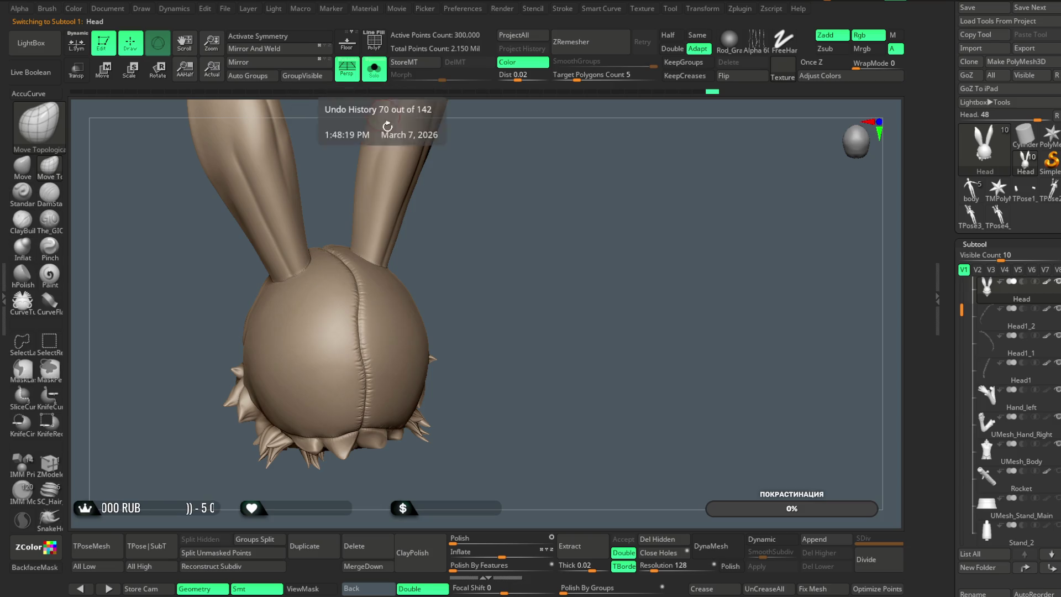
{"action": "key", "text": "space"}
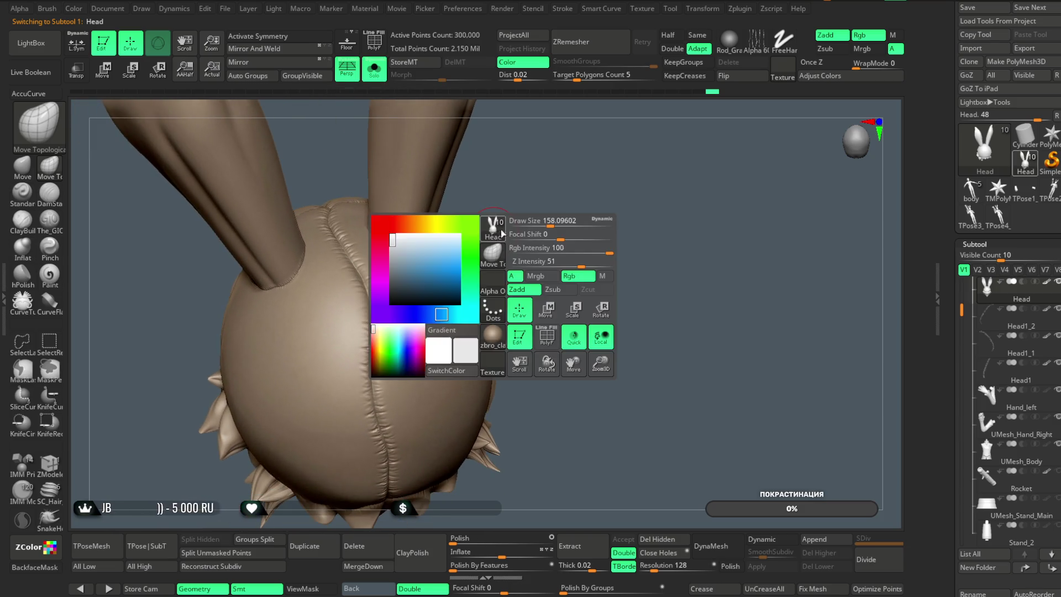
{"action": "mouse_move", "coordinate": [529, 223]}
{"action": "left_mouse_down"}
{"action": "mouse_move", "coordinate": [526, 240]}
{"action": "mouse_move", "coordinate": [540, 247]}
{"action": "mouse_move", "coordinate": [531, 230]}
{"action": "left_mouse_up"}
Load vF_Stitch_Fell at Draw Size 20 and stroke a seam down the back of the head
{"action": "key", "text": "b"}
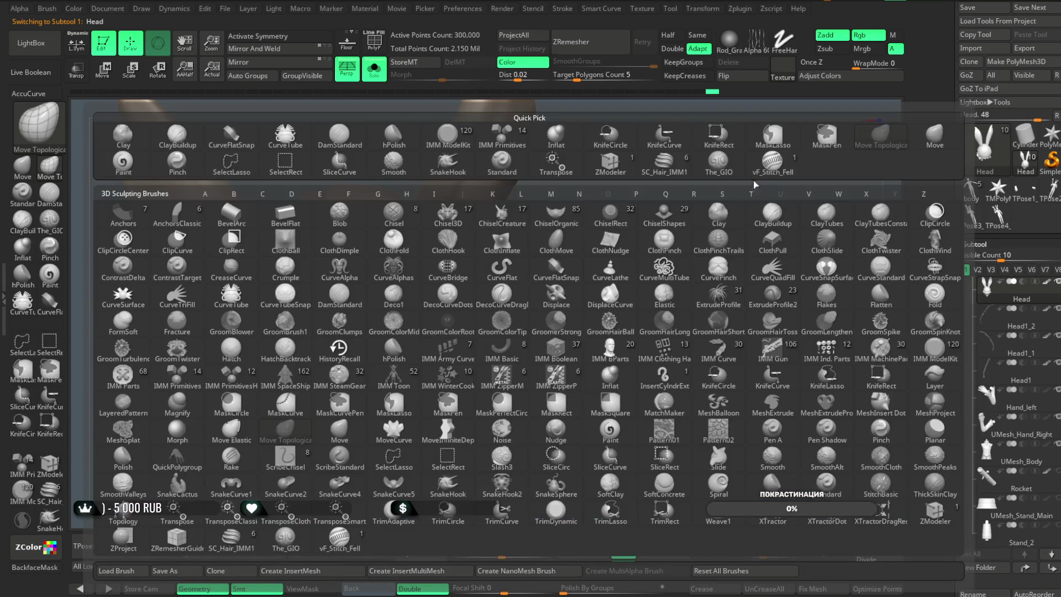
{"action": "left_click", "coordinate": [771, 163]}
{"action": "key", "text": "space"}
{"action": "left_click_drag", "start_coordinate": [381, 235], "coordinate": [348, 274]}
{"action": "left_click_drag", "start_coordinate": [392, 378], "coordinate": [394, 381]}
{"action": "mouse_move", "coordinate": [583, 263]}
{"action": "left_mouse_down"}
{"action": "mouse_move", "coordinate": [591, 201]}
{"action": "mouse_move", "coordinate": [647, 124]}
{"action": "left_mouse_up"}
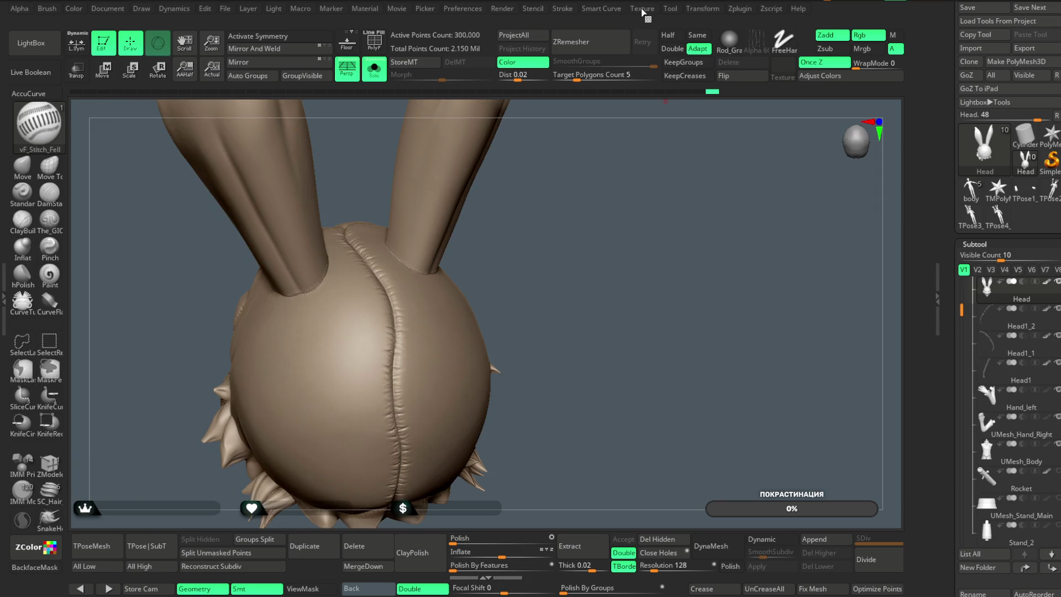
{"action": "left_click", "coordinate": [567, 12]}
Draw a vF_Stitch_Fell curve along the scalp seam, undo it, and redraw it
{"action": "left_click_drag", "start_coordinate": [526, 194], "coordinate": [462, 239]}
{"action": "left_click_drag", "start_coordinate": [342, 227], "coordinate": [340, 263]}
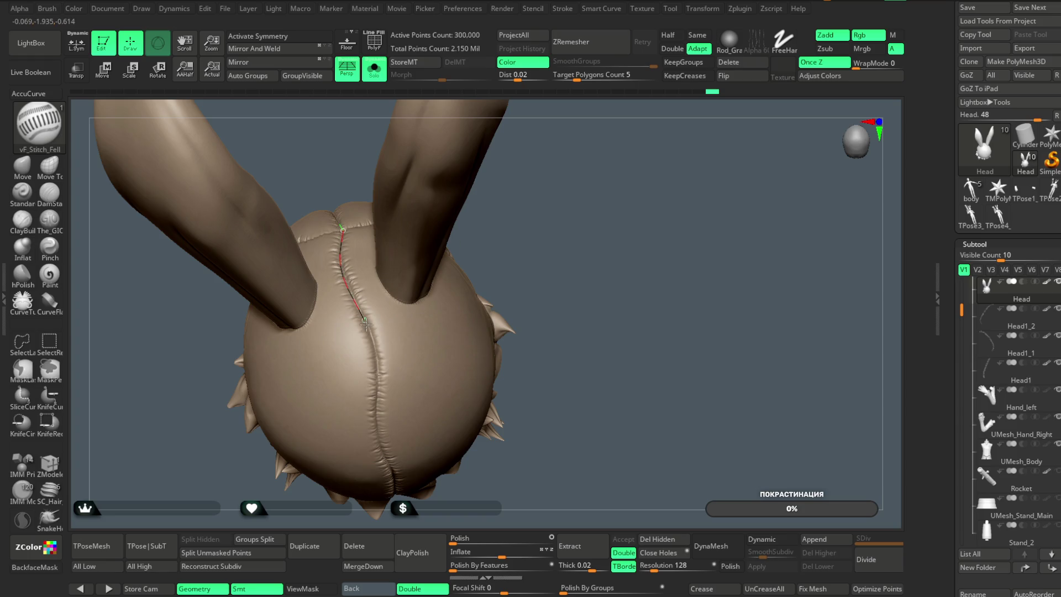
{"action": "left_click_drag", "start_coordinate": [376, 414], "coordinate": [381, 450]}
{"action": "mouse_move", "coordinate": [547, 254]}
{"action": "left_mouse_down"}
{"action": "mouse_move", "coordinate": [575, 220]}
{"action": "mouse_move", "coordinate": [632, 221]}
{"action": "mouse_move", "coordinate": [608, 296]}
{"action": "mouse_move", "coordinate": [604, 221]}
{"action": "mouse_move", "coordinate": [599, 232]}
{"action": "left_mouse_up"}
{"action": "key", "text": "ctrl+z"}
{"action": "left_click_drag", "start_coordinate": [355, 252], "coordinate": [410, 257]}
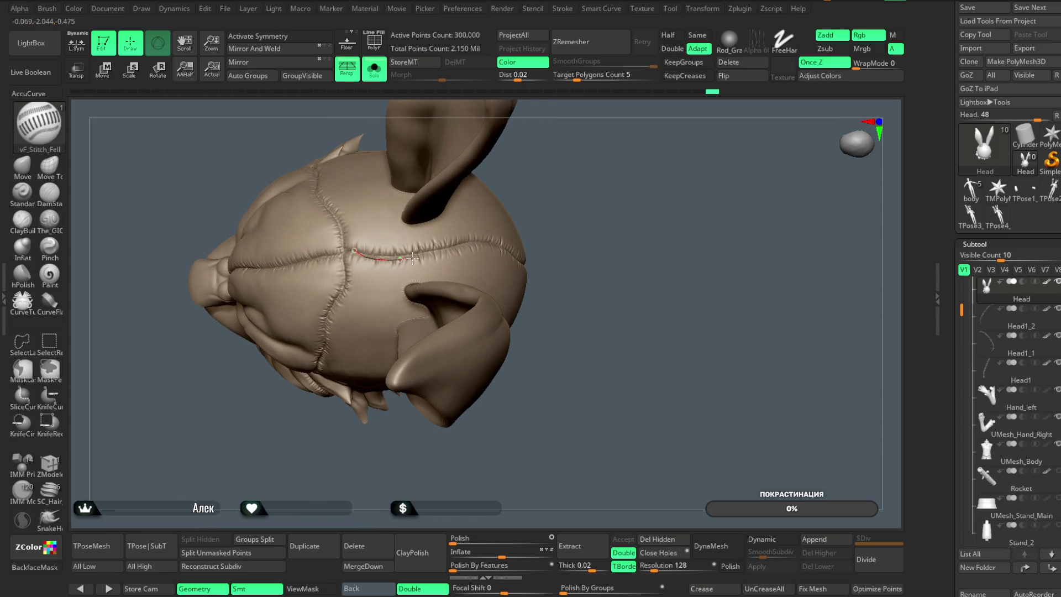
{"action": "left_click", "coordinate": [501, 245]}
Bend and extend the stitch curve so the stitches follow the head's seam
{"action": "mouse_move", "coordinate": [568, 204]}
{"action": "left_mouse_down"}
{"action": "mouse_move", "coordinate": [575, 158]}
{"action": "mouse_move", "coordinate": [587, 152]}
{"action": "mouse_move", "coordinate": [426, 198]}
{"action": "left_mouse_up"}
{"action": "mouse_move", "coordinate": [354, 197]}
{"action": "left_mouse_down"}
{"action": "mouse_move", "coordinate": [563, 182]}
{"action": "mouse_move", "coordinate": [503, 159]}
{"action": "mouse_move", "coordinate": [355, 201]}
{"action": "left_mouse_up"}
{"action": "key", "text": "space"}
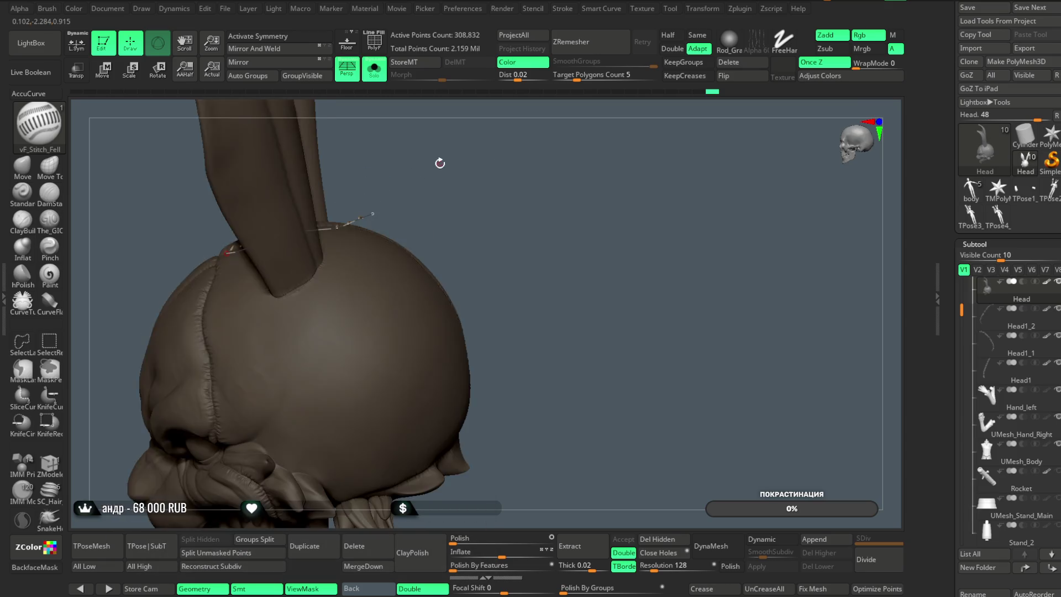
{"action": "left_click_drag", "start_coordinate": [374, 213], "coordinate": [386, 235]}
{"action": "mouse_move", "coordinate": [498, 127]}
{"action": "left_mouse_down"}
{"action": "mouse_move", "coordinate": [526, 123]}
{"action": "mouse_move", "coordinate": [350, 236]}
{"action": "mouse_move", "coordinate": [382, 249]}
{"action": "left_mouse_up"}
{"action": "left_click_drag", "start_coordinate": [538, 178], "coordinate": [519, 177]}
{"action": "left_click_drag", "start_coordinate": [368, 250], "coordinate": [378, 255]}
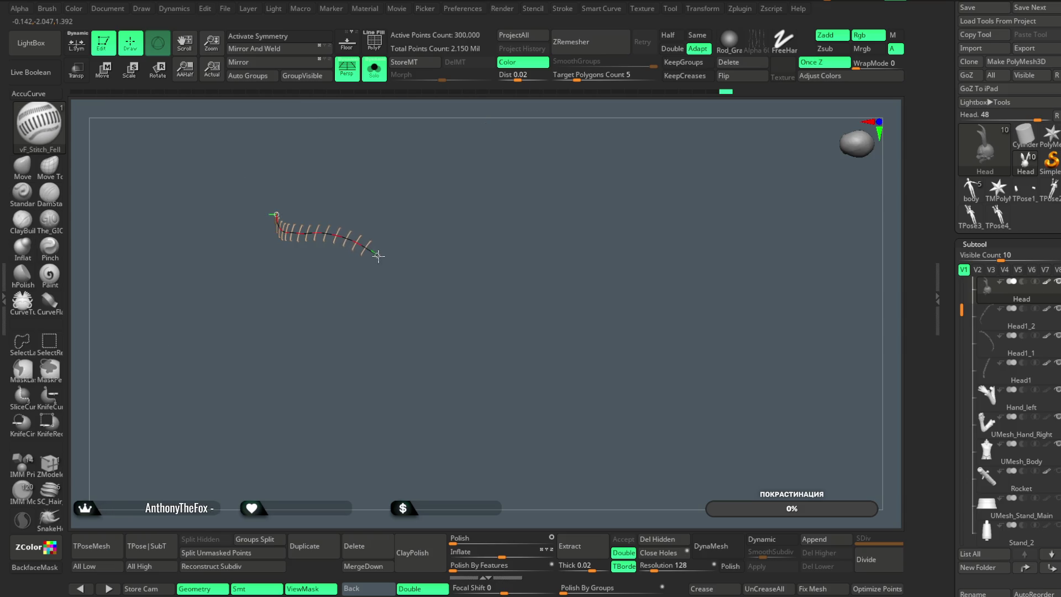
{"action": "mouse_move", "coordinate": [519, 212]}
{"action": "left_mouse_down"}
{"action": "mouse_move", "coordinate": [582, 151]}
{"action": "mouse_move", "coordinate": [582, 130]}
{"action": "mouse_move", "coordinate": [328, 246]}
{"action": "mouse_move", "coordinate": [323, 233]}
{"action": "mouse_move", "coordinate": [379, 237]}
{"action": "mouse_move", "coordinate": [371, 261]}
{"action": "mouse_move", "coordinate": [433, 209]}
{"action": "left_mouse_up"}
{"action": "mouse_move", "coordinate": [409, 250]}
{"action": "left_mouse_down"}
{"action": "mouse_move", "coordinate": [422, 284]}
{"action": "mouse_move", "coordinate": [387, 299]}
{"action": "left_mouse_up"}
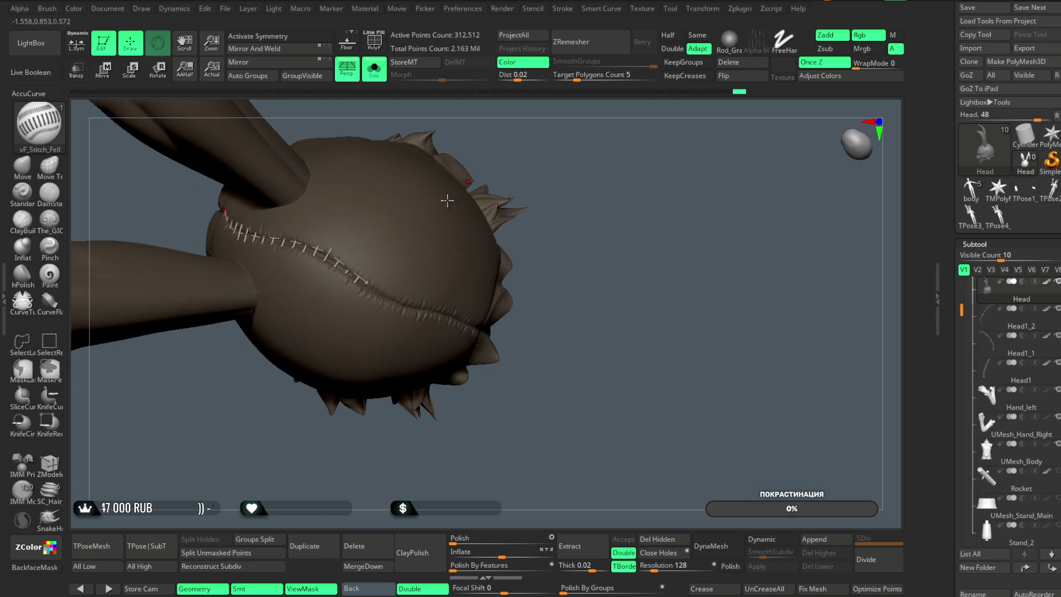
{"action": "mouse_move", "coordinate": [331, 320]}
{"action": "left_mouse_down"}
{"action": "mouse_move", "coordinate": [362, 257]}
{"action": "mouse_move", "coordinate": [392, 301]}
{"action": "mouse_move", "coordinate": [422, 303]}
{"action": "left_mouse_up"}
{"action": "mouse_move", "coordinate": [552, 193]}
{"action": "left_mouse_down"}
{"action": "mouse_move", "coordinate": [594, 139]}
{"action": "mouse_move", "coordinate": [367, 300]}
{"action": "mouse_move", "coordinate": [344, 276]}
{"action": "left_mouse_up"}
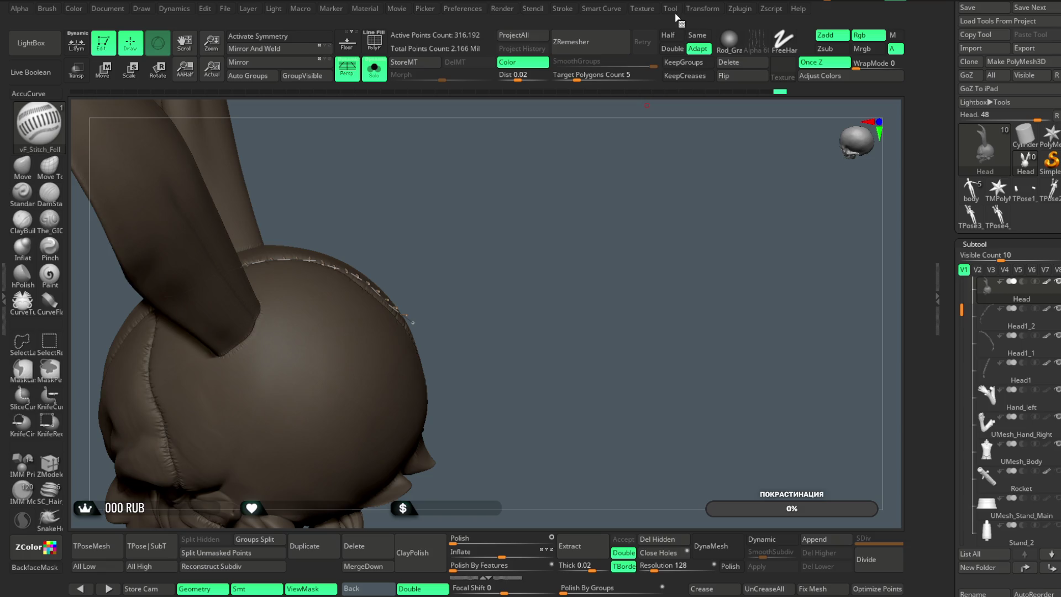
{"action": "left_click", "coordinate": [569, 14]}
Pull the stitch curve's ends along the scalp and lay the stitches along it
{"action": "mouse_move", "coordinate": [486, 298]}
{"action": "left_mouse_down"}
{"action": "mouse_move", "coordinate": [423, 301]}
{"action": "mouse_move", "coordinate": [409, 322]}
{"action": "left_mouse_up"}
{"action": "mouse_move", "coordinate": [499, 198]}
{"action": "left_mouse_down"}
{"action": "mouse_move", "coordinate": [509, 243]}
{"action": "mouse_move", "coordinate": [366, 322]}
{"action": "mouse_move", "coordinate": [355, 274]}
{"action": "left_mouse_up"}
{"action": "left_click_drag", "start_coordinate": [356, 320], "coordinate": [357, 320]}
{"action": "left_click_drag", "start_coordinate": [531, 182], "coordinate": [528, 166]}
{"action": "left_click_drag", "start_coordinate": [417, 339], "coordinate": [417, 339]}
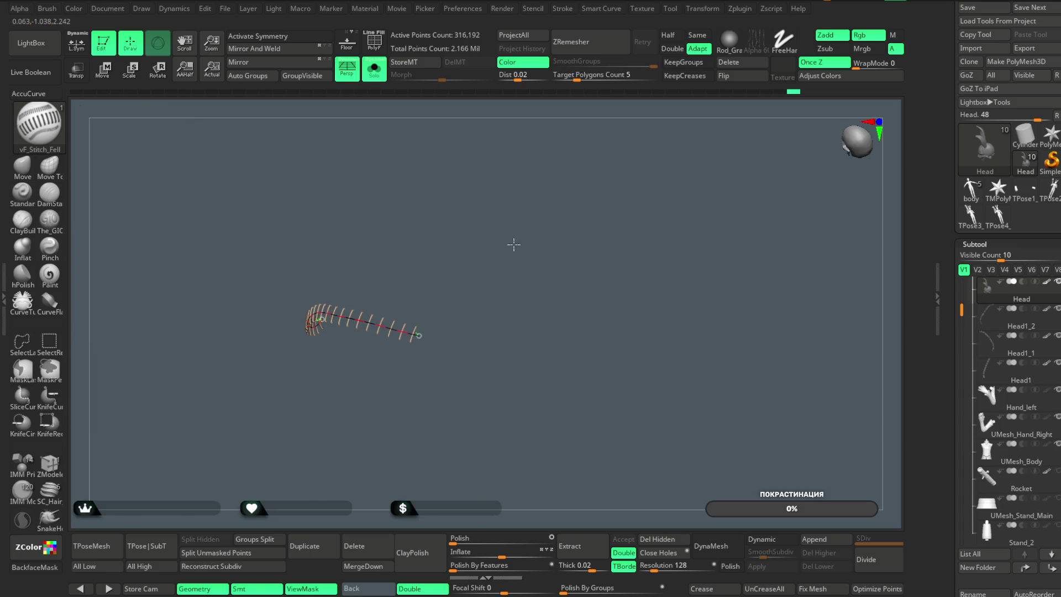
{"action": "left_click_drag", "start_coordinate": [490, 266], "coordinate": [476, 311]}
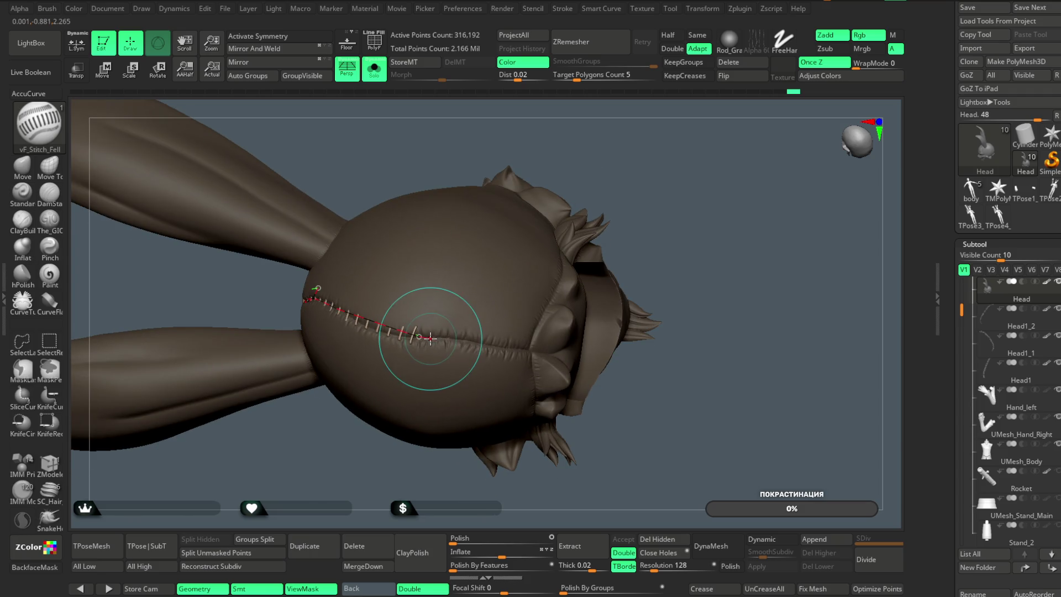
{"action": "left_click_drag", "start_coordinate": [523, 348], "coordinate": [524, 348]}
{"action": "mouse_move", "coordinate": [641, 232]}
{"action": "left_mouse_down"}
{"action": "mouse_move", "coordinate": [675, 177]}
{"action": "mouse_move", "coordinate": [663, 140]}
{"action": "mouse_move", "coordinate": [630, 159]}
{"action": "mouse_move", "coordinate": [631, 208]}
{"action": "left_mouse_up"}
{"action": "left_click_drag", "start_coordinate": [545, 350], "coordinate": [553, 366]}
{"action": "left_click_drag", "start_coordinate": [490, 350], "coordinate": [512, 330]}
Extend the curve further left and re-lay stitches down the centre between the ears
{"action": "mouse_move", "coordinate": [513, 329]}
{"action": "left_mouse_down"}
{"action": "mouse_move", "coordinate": [568, 284]}
{"action": "mouse_move", "coordinate": [569, 315]}
{"action": "mouse_move", "coordinate": [625, 209]}
{"action": "mouse_move", "coordinate": [660, 184]}
{"action": "mouse_move", "coordinate": [422, 374]}
{"action": "mouse_move", "coordinate": [422, 365]}
{"action": "left_mouse_up"}
{"action": "mouse_move", "coordinate": [624, 218]}
{"action": "left_mouse_down"}
{"action": "mouse_move", "coordinate": [545, 308]}
{"action": "mouse_move", "coordinate": [601, 307]}
{"action": "left_mouse_up"}
{"action": "left_click_drag", "start_coordinate": [583, 352], "coordinate": [583, 352]}
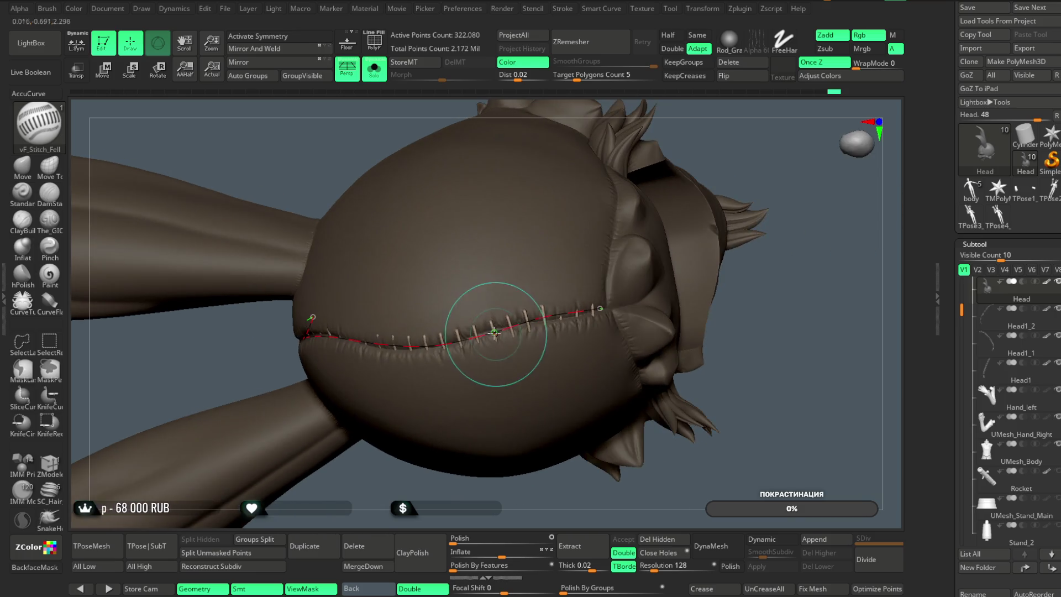
{"action": "left_click_drag", "start_coordinate": [504, 331], "coordinate": [496, 327]}
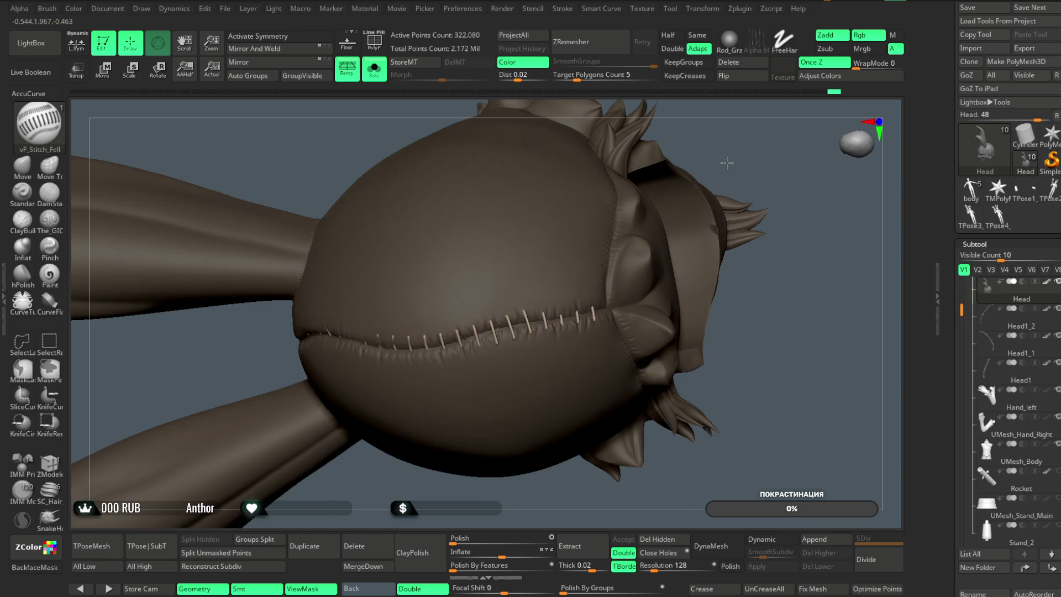
{"action": "left_click_drag", "start_coordinate": [587, 304], "coordinate": [587, 303]}
{"action": "mouse_move", "coordinate": [663, 182]}
{"action": "left_mouse_down"}
{"action": "mouse_move", "coordinate": [711, 130]}
{"action": "mouse_move", "coordinate": [677, 175]}
{"action": "mouse_move", "coordinate": [661, 133]}
{"action": "mouse_move", "coordinate": [644, 137]}
{"action": "mouse_move", "coordinate": [699, 147]}
{"action": "mouse_move", "coordinate": [692, 165]}
{"action": "left_mouse_up"}
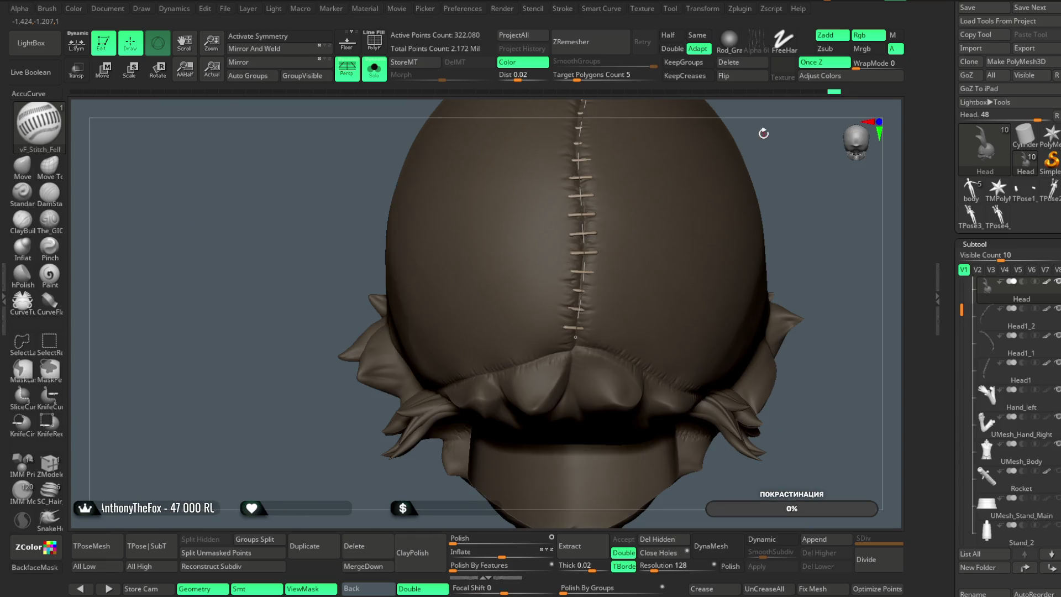
{"action": "left_click_drag", "start_coordinate": [762, 134], "coordinate": [630, 232]}
{"action": "left_click_drag", "start_coordinate": [550, 334], "coordinate": [558, 329]}
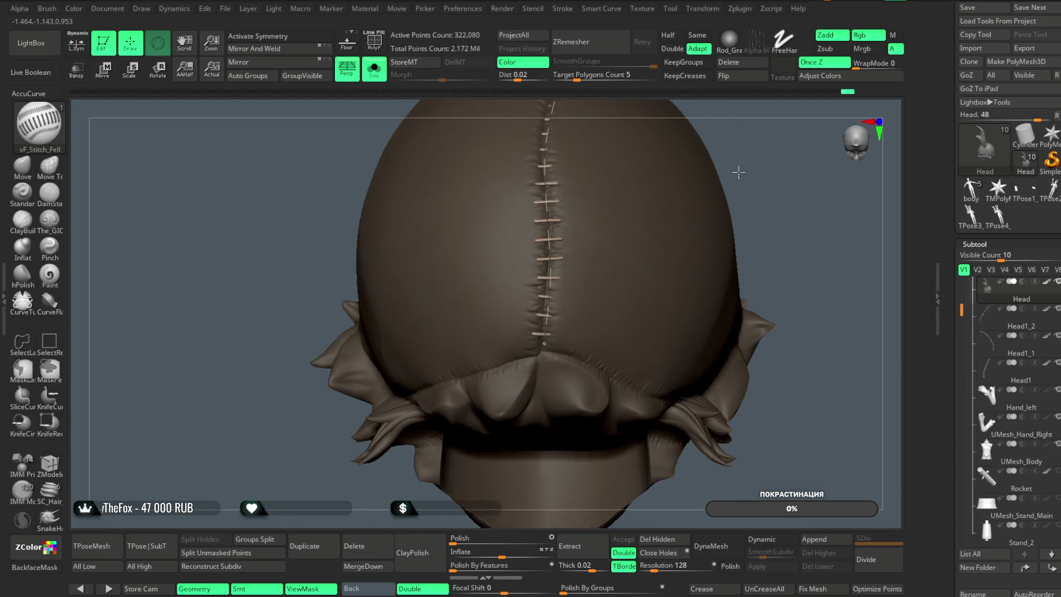
{"action": "left_click_drag", "start_coordinate": [685, 232], "coordinate": [706, 201]}
{"action": "left_click_drag", "start_coordinate": [656, 164], "coordinate": [543, 256]}
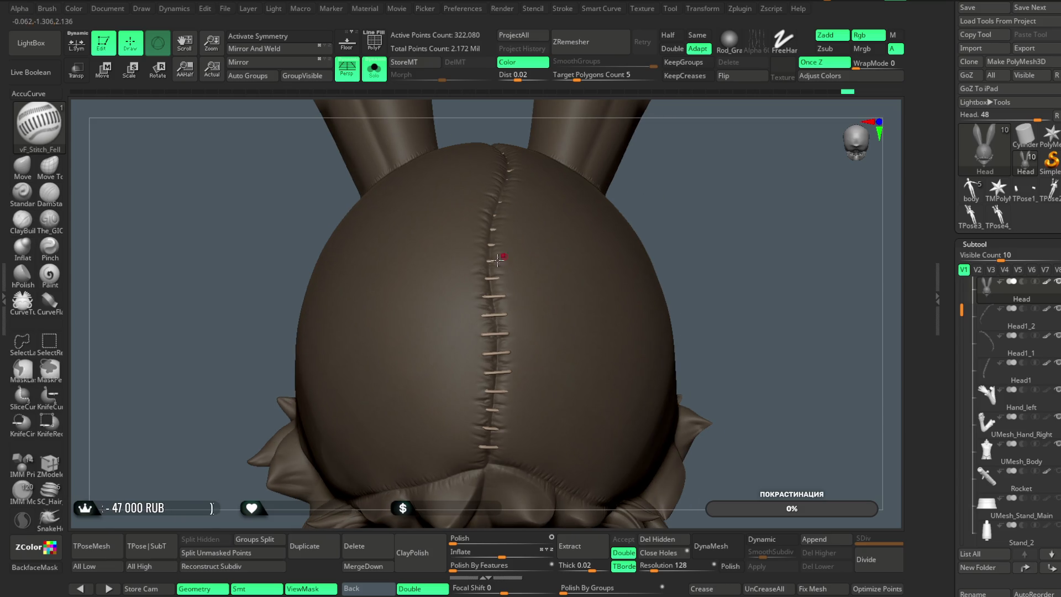
{"action": "key", "text": "space"}
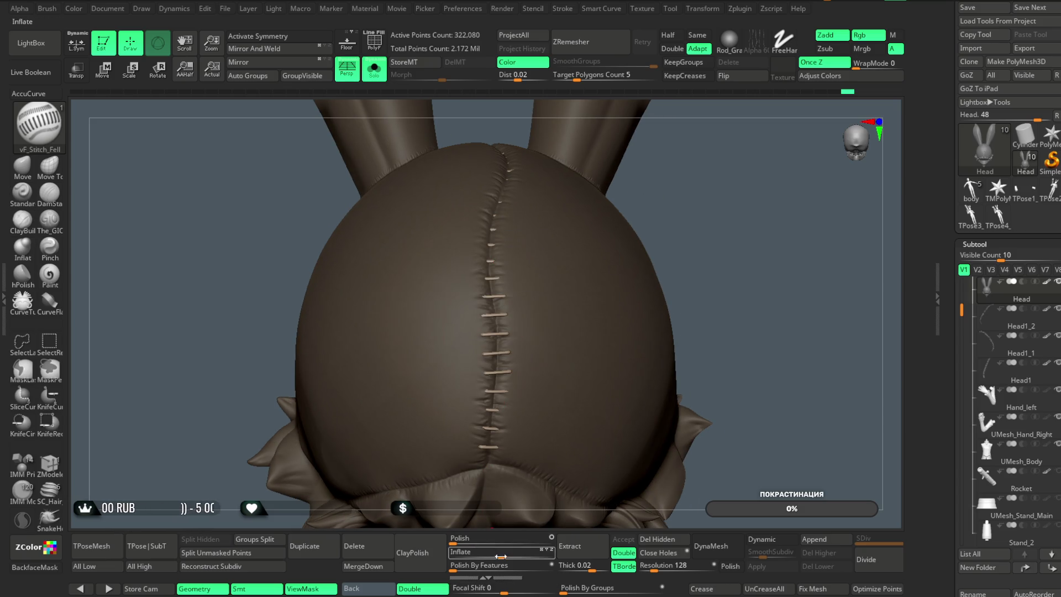
Switch to the Move brush with Draw Size about 262
{"action": "mouse_move", "coordinate": [698, 264]}
{"action": "left_mouse_down"}
{"action": "mouse_move", "coordinate": [718, 213]}
{"action": "mouse_move", "coordinate": [713, 221]}
{"action": "left_mouse_up"}
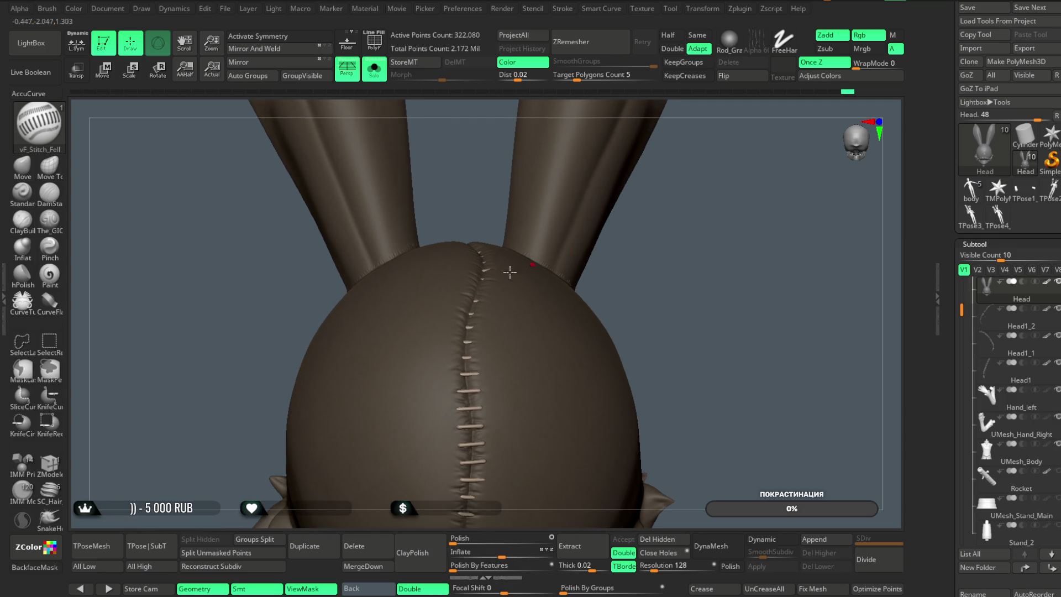
{"action": "left_click", "coordinate": [36, 180]}
{"action": "key", "text": "space"}
{"action": "mouse_move", "coordinate": [504, 285]}
{"action": "left_mouse_down"}
{"action": "mouse_move", "coordinate": [494, 284]}
{"action": "mouse_move", "coordinate": [522, 283]}
{"action": "left_mouse_up"}
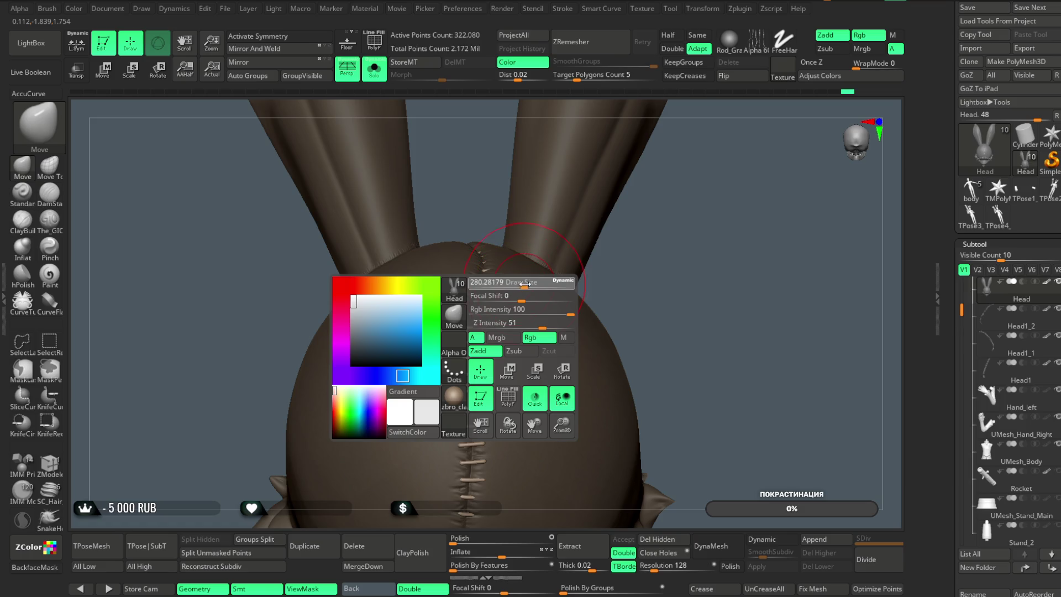
{"action": "right_click_drag", "start_coordinate": [514, 293], "coordinate": [478, 335]}
Push the seam stitches near the top of the head up and left into place
{"action": "left_click_drag", "start_coordinate": [478, 334], "coordinate": [458, 337]}
{"action": "mouse_move", "coordinate": [494, 289]}
{"action": "right_mouse_down"}
{"action": "mouse_move", "coordinate": [639, 260]}
{"action": "mouse_move", "coordinate": [500, 296]}
{"action": "right_mouse_up"}
{"action": "left_click_drag", "start_coordinate": [470, 298], "coordinate": [462, 288]}
{"action": "mouse_move", "coordinate": [462, 288]}
{"action": "right_mouse_down"}
{"action": "mouse_move", "coordinate": [621, 343]}
{"action": "mouse_move", "coordinate": [623, 268]}
{"action": "mouse_move", "coordinate": [438, 302]}
{"action": "right_mouse_up"}
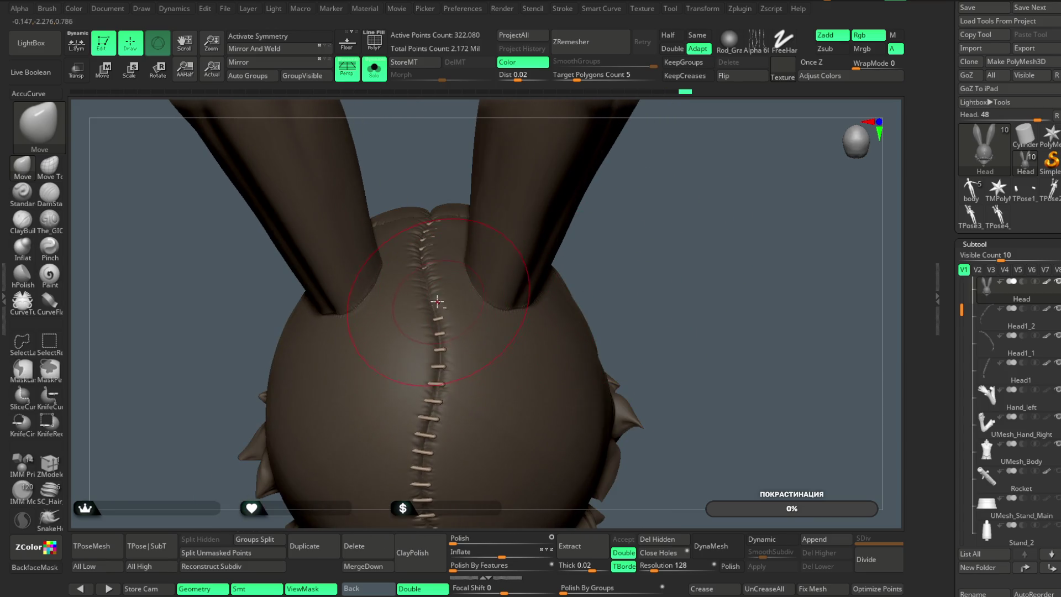
{"action": "left_click_drag", "start_coordinate": [433, 294], "coordinate": [426, 288]}
{"action": "mouse_move", "coordinate": [438, 287]}
{"action": "right_mouse_down"}
{"action": "mouse_move", "coordinate": [618, 289]}
{"action": "mouse_move", "coordinate": [425, 285]}
{"action": "right_mouse_up"}
{"action": "left_click_drag", "start_coordinate": [426, 285], "coordinate": [420, 271]}
{"action": "right_click_drag", "start_coordinate": [420, 271], "coordinate": [431, 263]}
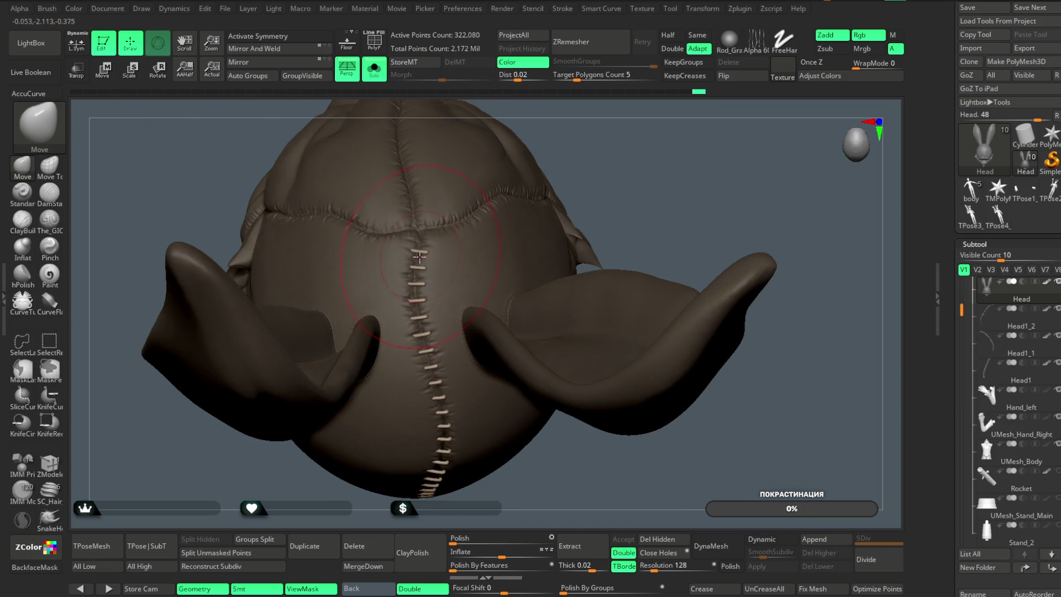
{"action": "mouse_move", "coordinate": [551, 199]}
{"action": "right_mouse_down"}
{"action": "mouse_move", "coordinate": [608, 152]}
{"action": "mouse_move", "coordinate": [653, 221]}
{"action": "mouse_move", "coordinate": [656, 418]}
{"action": "right_mouse_up"}
{"action": "right_click", "coordinate": [447, 299]}
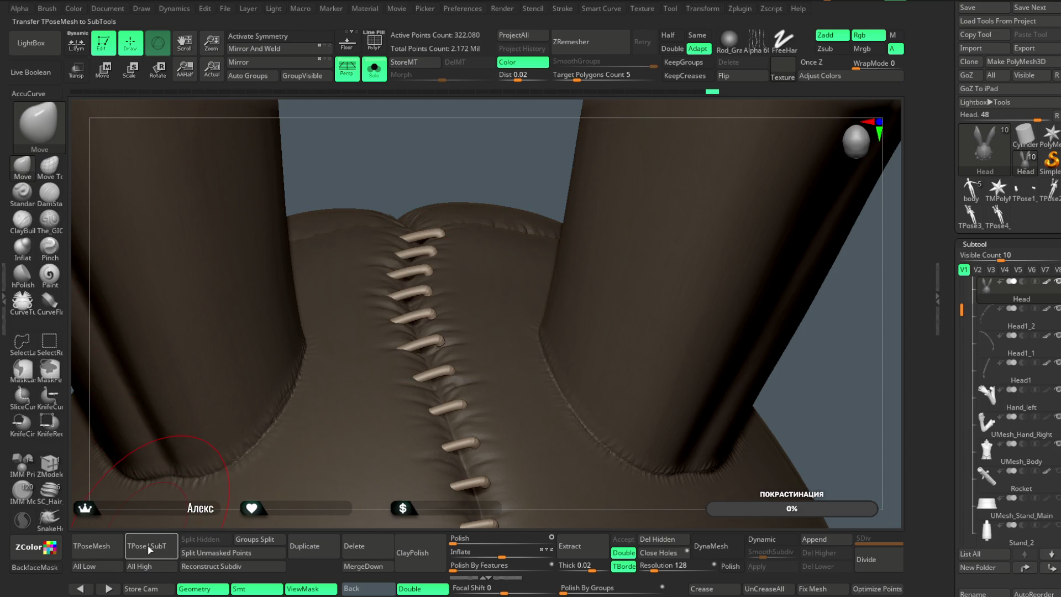
Split the stitches into subtool Head1_3, turn off Solo, select Head1_3, and enable Transp
{"action": "left_click", "coordinate": [201, 536]}
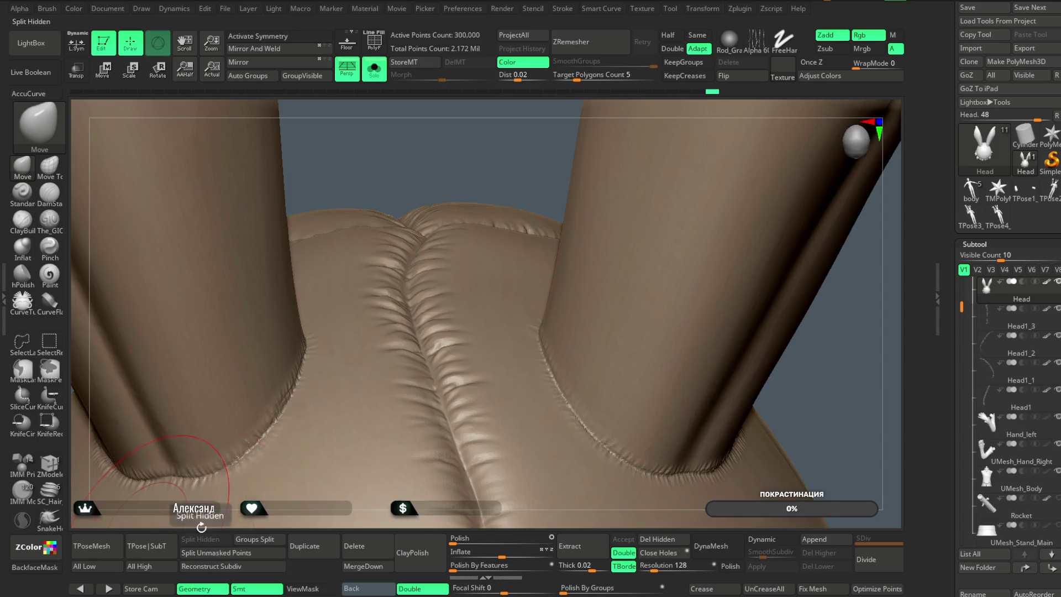
{"action": "left_click", "coordinate": [374, 69]}
{"action": "left_click", "coordinate": [416, 251], "text": "alt"}
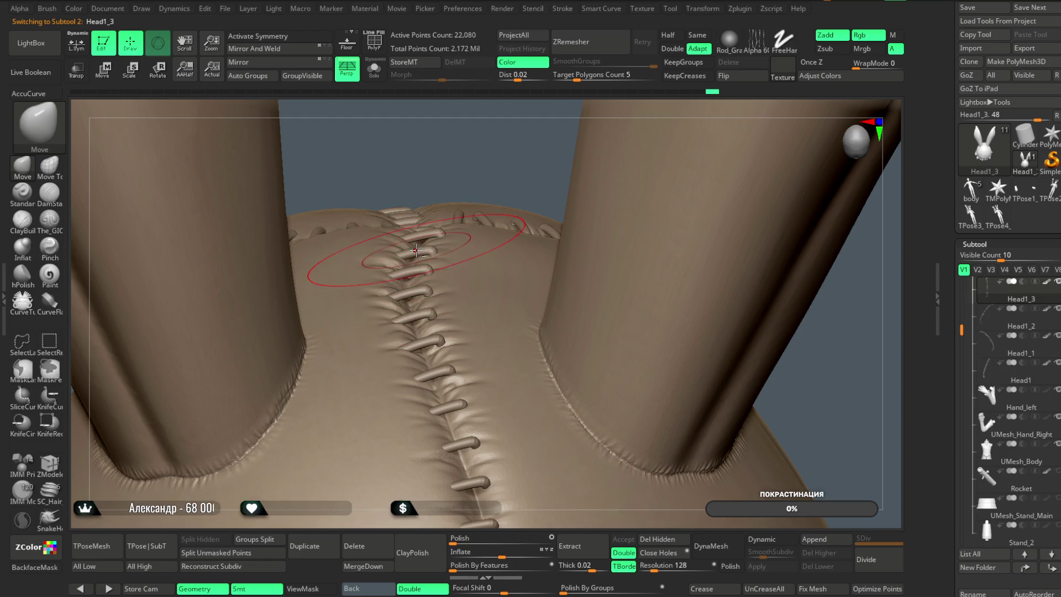
{"action": "left_click", "coordinate": [76, 69]}
Sculpt the crown stitches along the seam, undoing one unwanted stroke
{"action": "left_click_drag", "start_coordinate": [425, 148], "coordinate": [434, 153]}
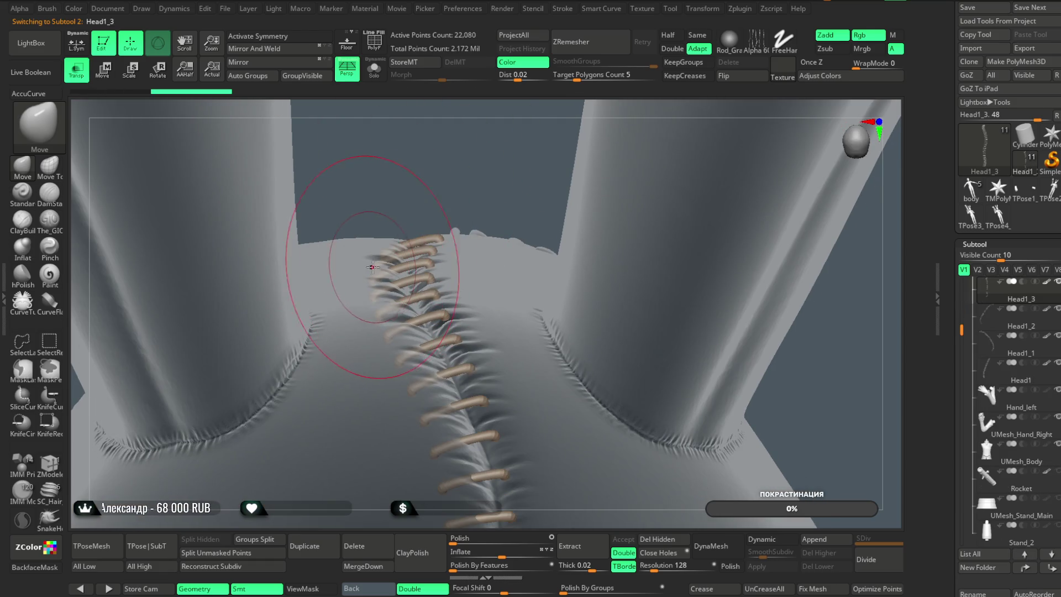
{"action": "left_click_drag", "start_coordinate": [377, 254], "coordinate": [442, 249]}
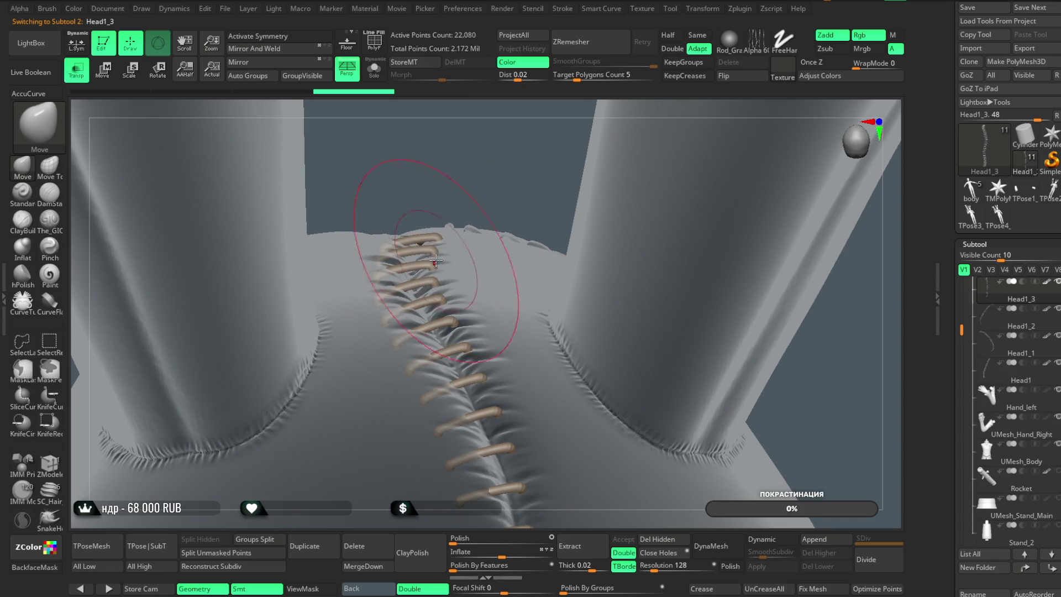
{"action": "mouse_move", "coordinate": [355, 271]}
{"action": "left_mouse_down"}
{"action": "mouse_move", "coordinate": [438, 230]}
{"action": "mouse_move", "coordinate": [355, 280]}
{"action": "left_mouse_up"}
{"action": "left_click_drag", "start_coordinate": [284, 239], "coordinate": [368, 265]}
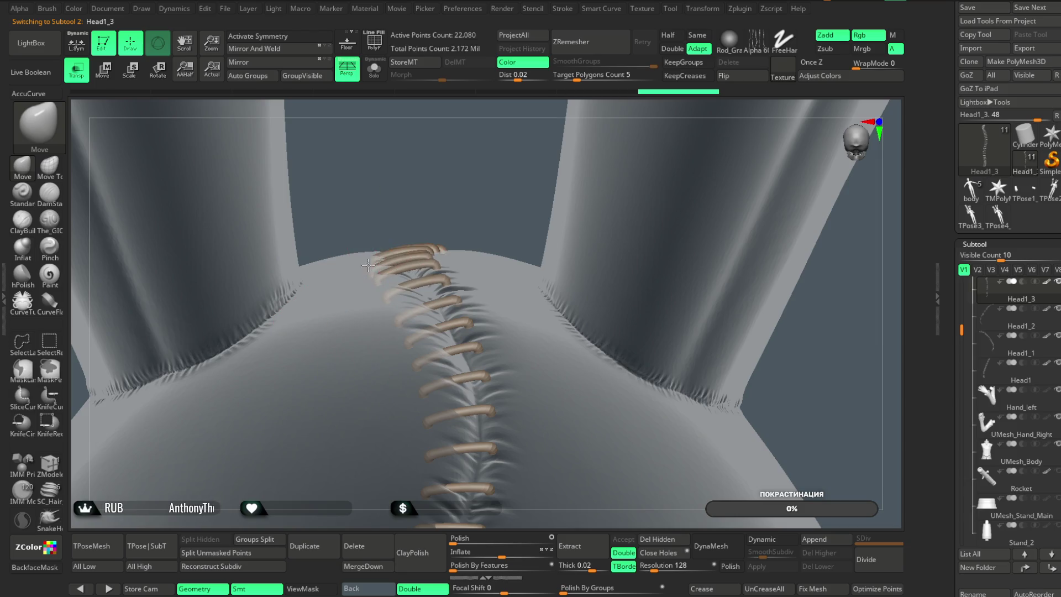
{"action": "key", "text": "ctrl+z"}
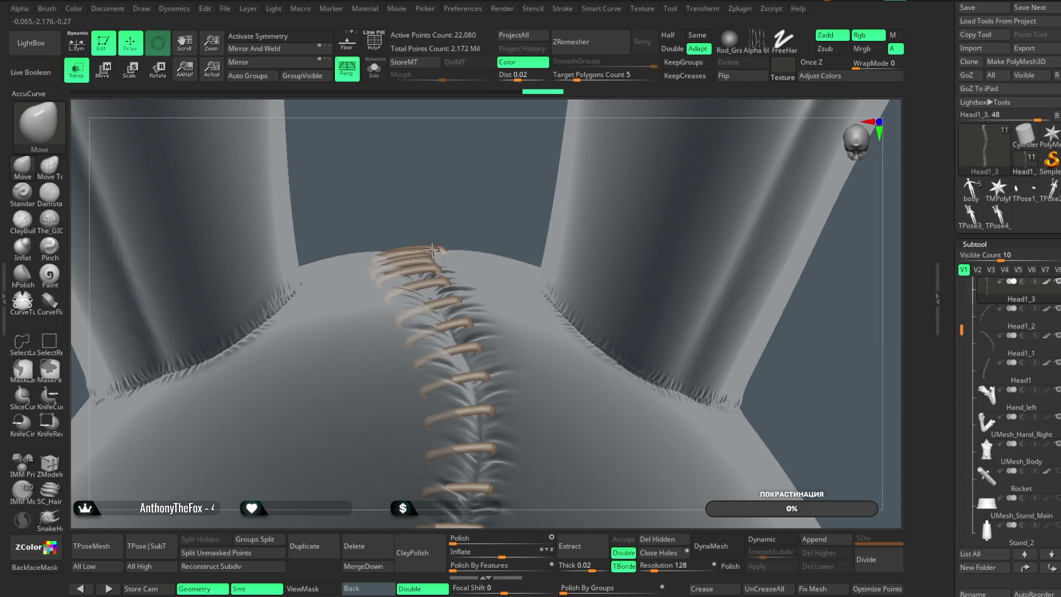
{"action": "left_click_drag", "start_coordinate": [457, 197], "coordinate": [420, 249]}
{"action": "mouse_move", "coordinate": [438, 355]}
{"action": "left_mouse_down"}
{"action": "mouse_move", "coordinate": [343, 154]}
{"action": "mouse_move", "coordinate": [418, 211]}
{"action": "mouse_move", "coordinate": [389, 259]}
{"action": "mouse_move", "coordinate": [451, 239]}
{"action": "mouse_move", "coordinate": [474, 161]}
{"action": "left_mouse_up"}
Shift the topmost Head1_3 stitches along the seam toward the ear, undoing unwanted moves
{"action": "mouse_move", "coordinate": [354, 233]}
{"action": "left_mouse_down"}
{"action": "mouse_move", "coordinate": [420, 199]}
{"action": "mouse_move", "coordinate": [407, 231]}
{"action": "left_mouse_up"}
{"action": "key", "text": "ctrl+z"}
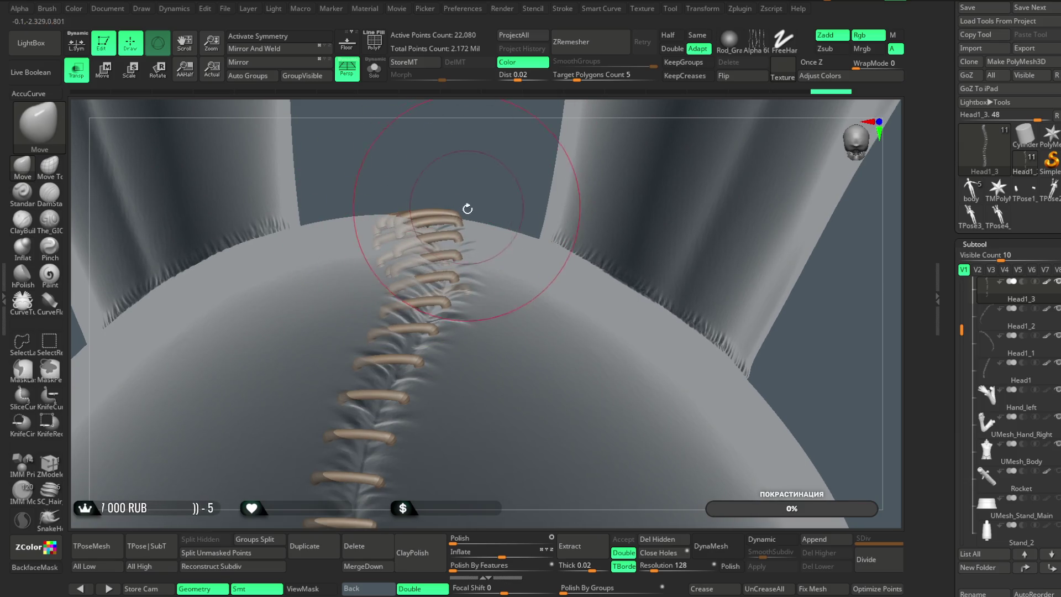
{"action": "mouse_move", "coordinate": [473, 204]}
{"action": "left_mouse_down"}
{"action": "mouse_move", "coordinate": [399, 239]}
{"action": "mouse_move", "coordinate": [475, 204]}
{"action": "mouse_move", "coordinate": [469, 161]}
{"action": "mouse_move", "coordinate": [418, 232]}
{"action": "mouse_move", "coordinate": [466, 147]}
{"action": "mouse_move", "coordinate": [441, 188]}
{"action": "left_mouse_up"}
{"action": "mouse_move", "coordinate": [409, 226]}
{"action": "left_mouse_down"}
{"action": "mouse_move", "coordinate": [457, 225]}
{"action": "mouse_move", "coordinate": [461, 186]}
{"action": "mouse_move", "coordinate": [420, 185]}
{"action": "mouse_move", "coordinate": [432, 174]}
{"action": "left_mouse_up"}
{"action": "key", "text": "ctrl+z"}
{"action": "key", "text": "ctrl+z"}
{"action": "key", "text": "ctrl+z"}
{"action": "left_click_drag", "start_coordinate": [469, 142], "coordinate": [433, 147]}
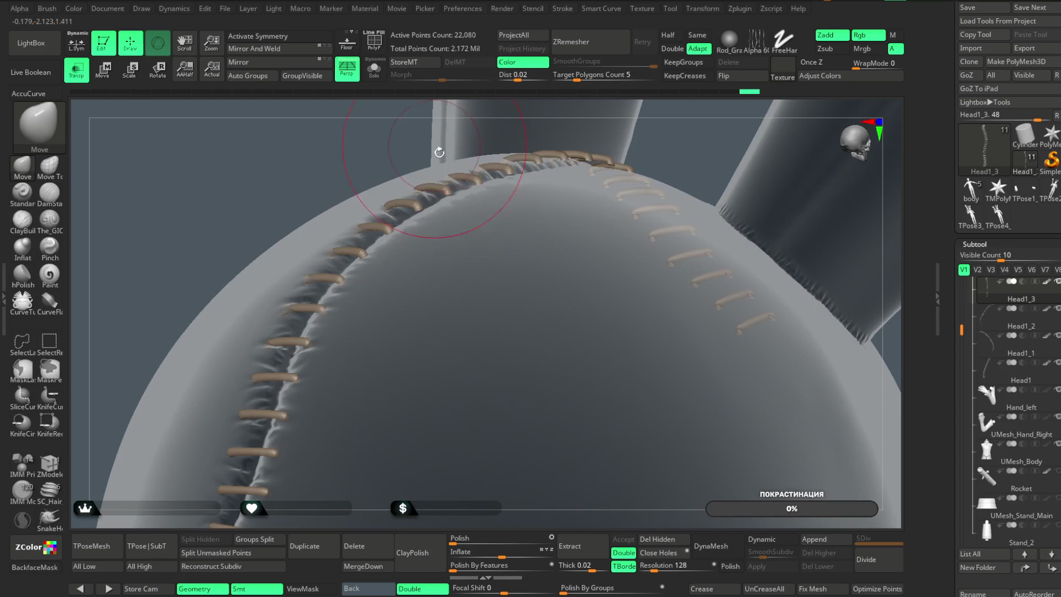
{"action": "mouse_move", "coordinate": [564, 161]}
{"action": "left_mouse_down"}
{"action": "mouse_move", "coordinate": [628, 171]}
{"action": "mouse_move", "coordinate": [490, 253]}
{"action": "left_mouse_up"}
{"action": "left_click_drag", "start_coordinate": [549, 190], "coordinate": [582, 195]}
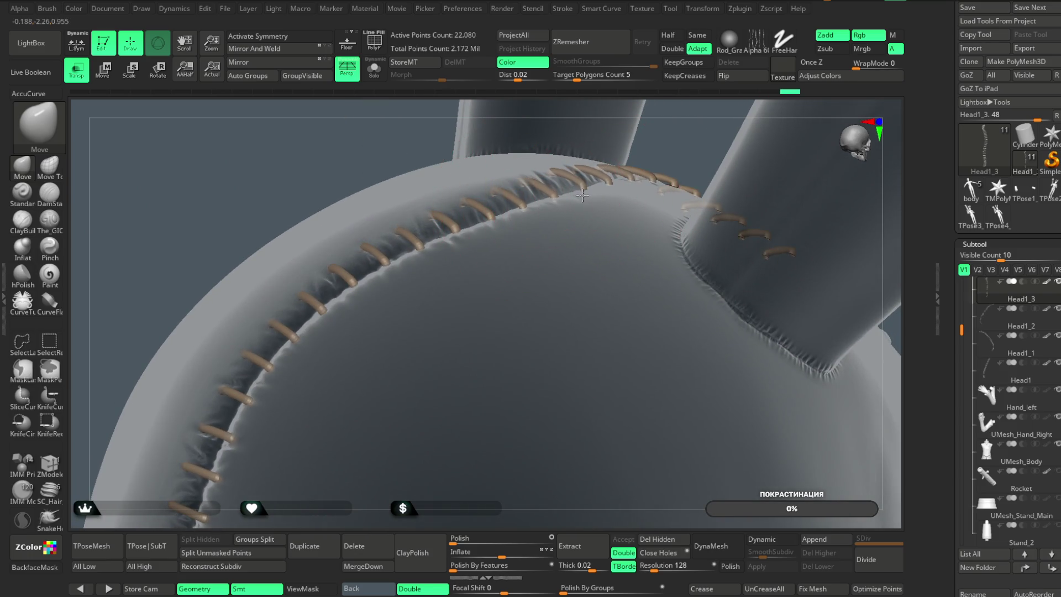
{"action": "right_click_drag", "start_coordinate": [459, 230], "coordinate": [430, 260]}
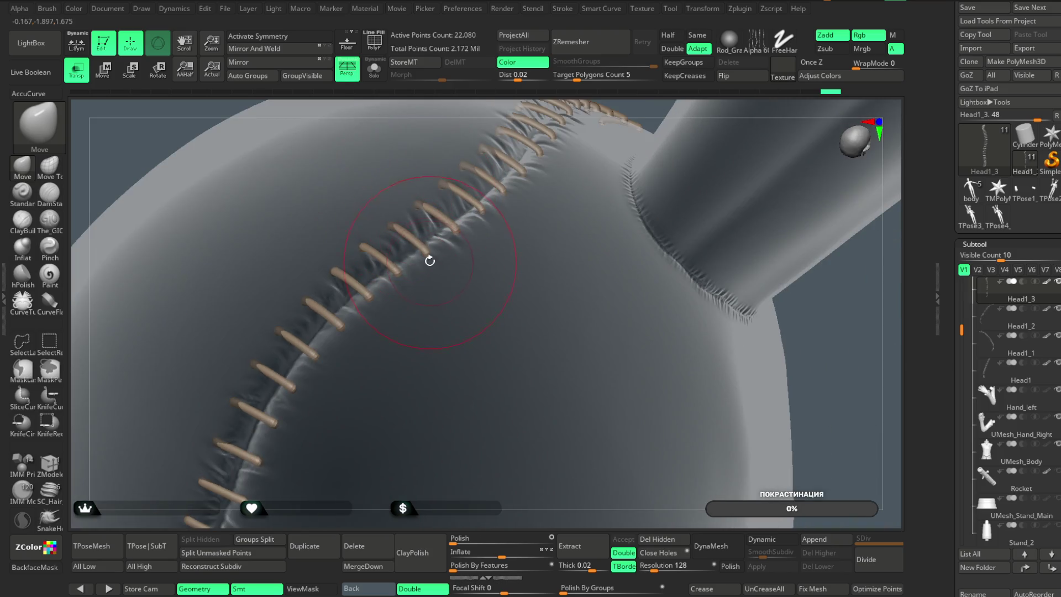
{"action": "right_click_drag", "start_coordinate": [605, 119], "coordinate": [652, 245]}
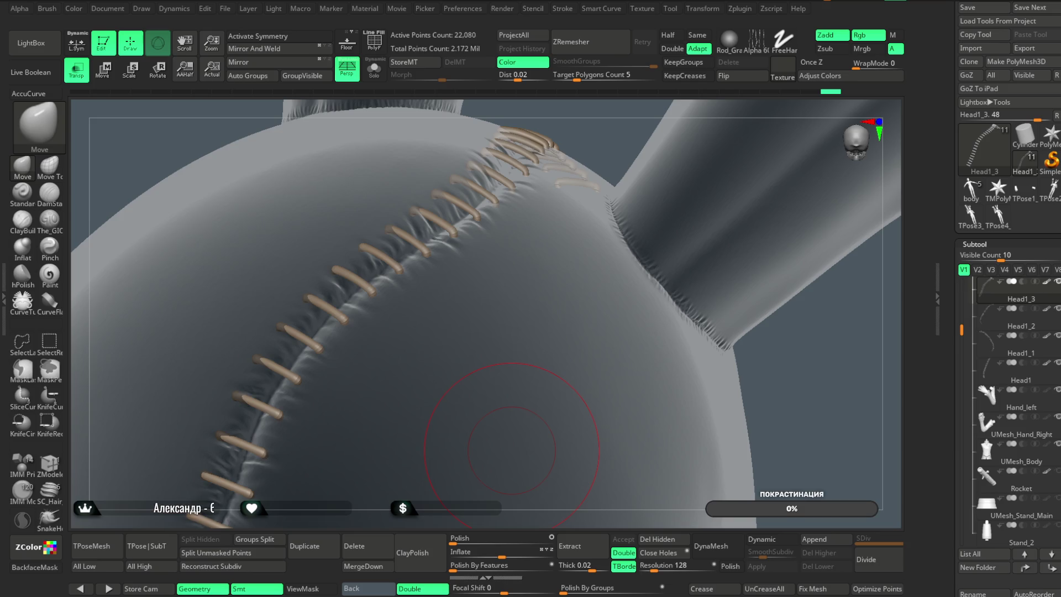
{"action": "mouse_move", "coordinate": [577, 133]}
{"action": "left_mouse_down"}
{"action": "mouse_move", "coordinate": [594, 135]}
{"action": "mouse_move", "coordinate": [597, 105]}
{"action": "left_mouse_up"}
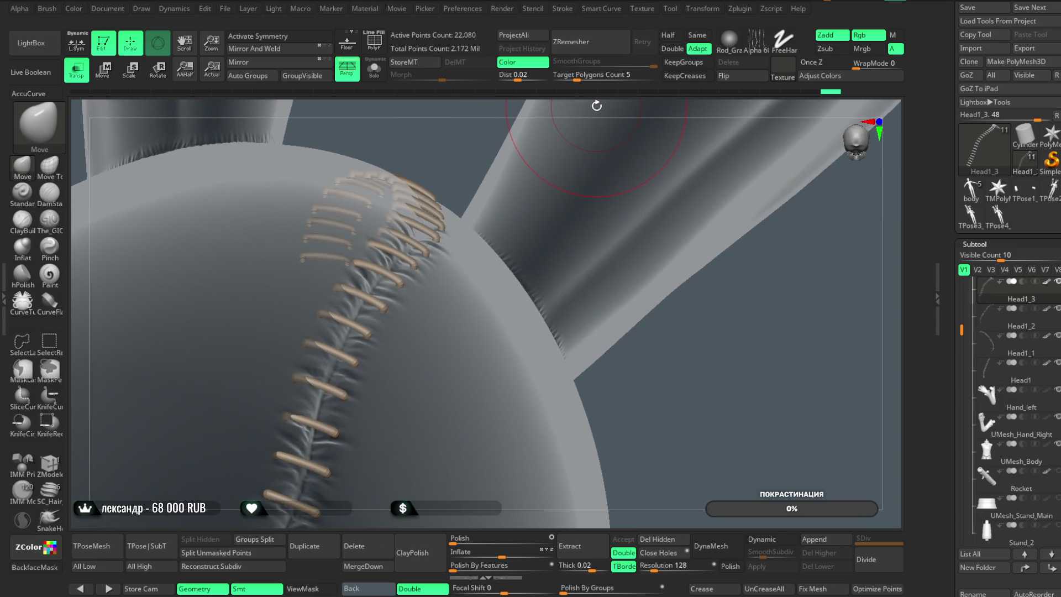
{"action": "left_click_drag", "start_coordinate": [785, 403], "coordinate": [738, 403]}
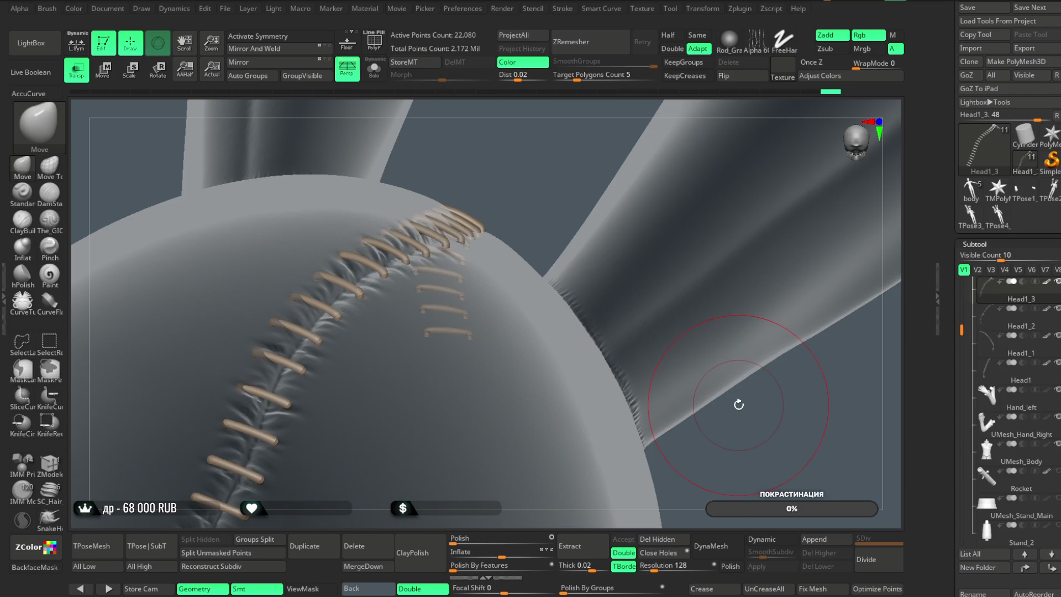
{"action": "mouse_move", "coordinate": [514, 182]}
{"action": "left_mouse_down"}
{"action": "mouse_move", "coordinate": [489, 206]}
{"action": "mouse_move", "coordinate": [516, 161]}
{"action": "mouse_move", "coordinate": [654, 262]}
{"action": "mouse_move", "coordinate": [665, 254]}
{"action": "mouse_move", "coordinate": [571, 282]}
{"action": "left_mouse_up"}
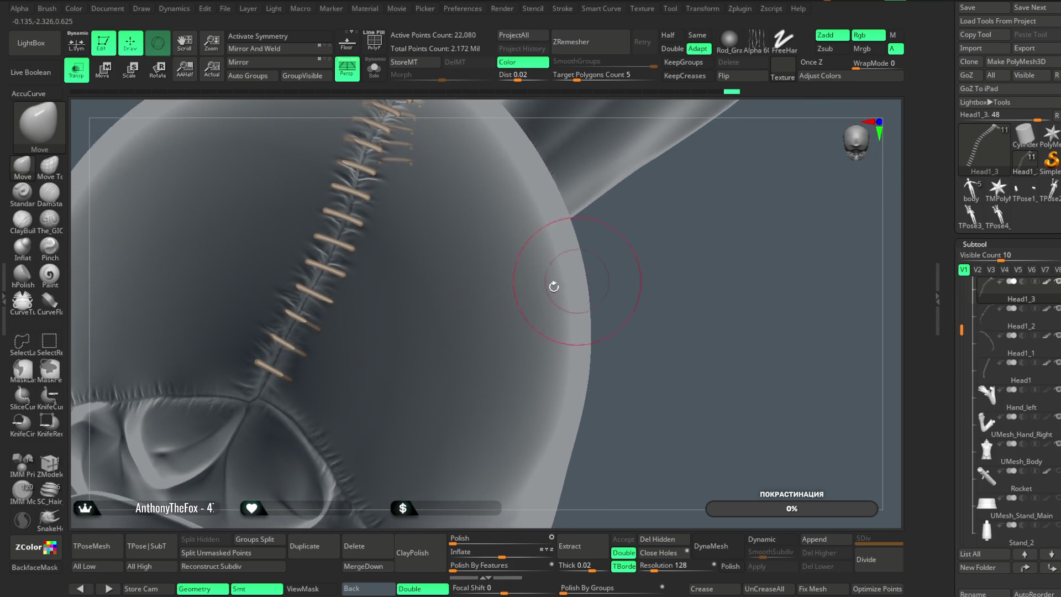
{"action": "left_click_drag", "start_coordinate": [452, 318], "coordinate": [547, 317]}
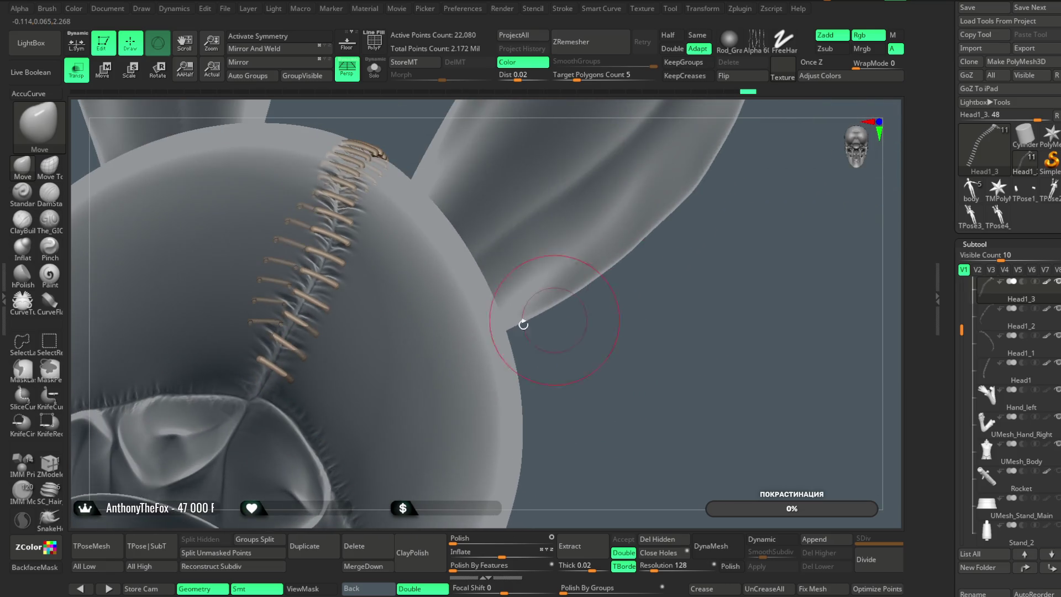
{"action": "mouse_move", "coordinate": [612, 339]}
{"action": "left_mouse_down"}
{"action": "mouse_move", "coordinate": [625, 355]}
{"action": "mouse_move", "coordinate": [315, 367]}
{"action": "left_mouse_up"}
{"action": "mouse_move", "coordinate": [675, 314]}
{"action": "left_mouse_down"}
{"action": "mouse_move", "coordinate": [675, 303]}
{"action": "mouse_move", "coordinate": [660, 331]}
{"action": "mouse_move", "coordinate": [426, 320]}
{"action": "left_mouse_up"}
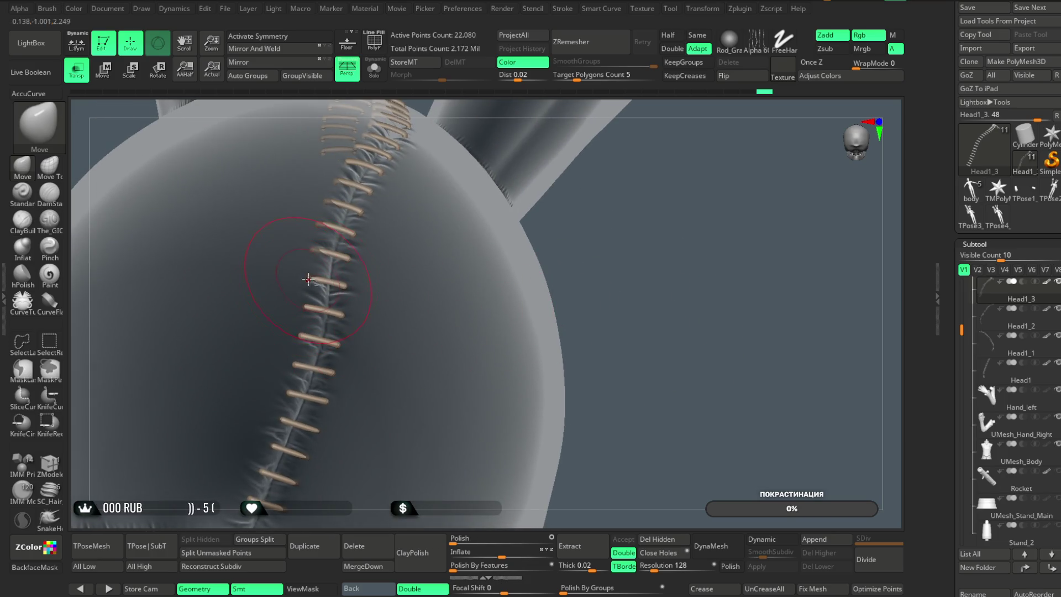
{"action": "left_click_drag", "start_coordinate": [568, 247], "coordinate": [318, 313]}
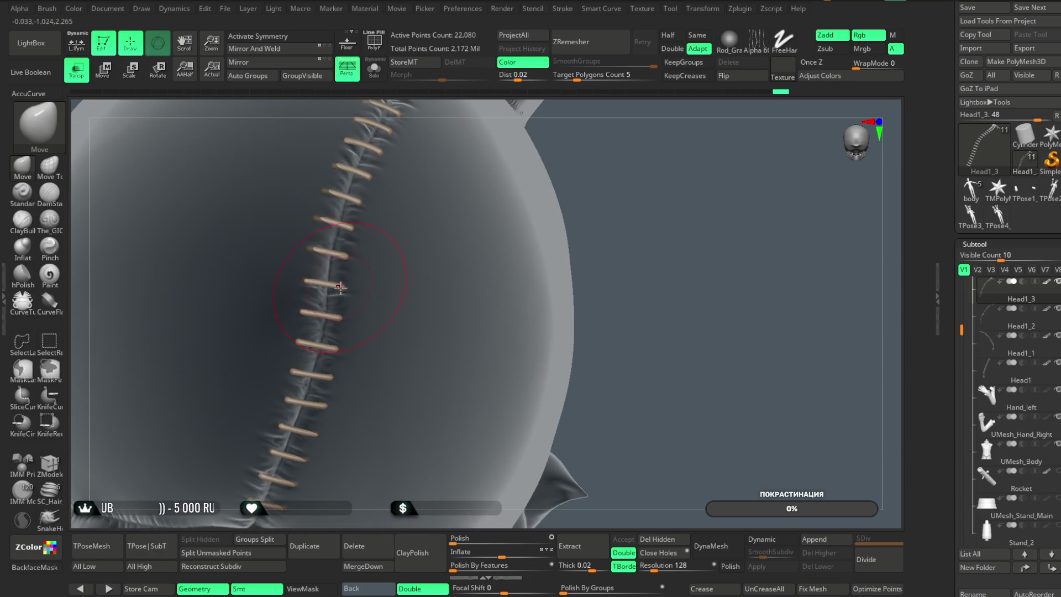
{"action": "left_click_drag", "start_coordinate": [563, 175], "coordinate": [552, 232]}
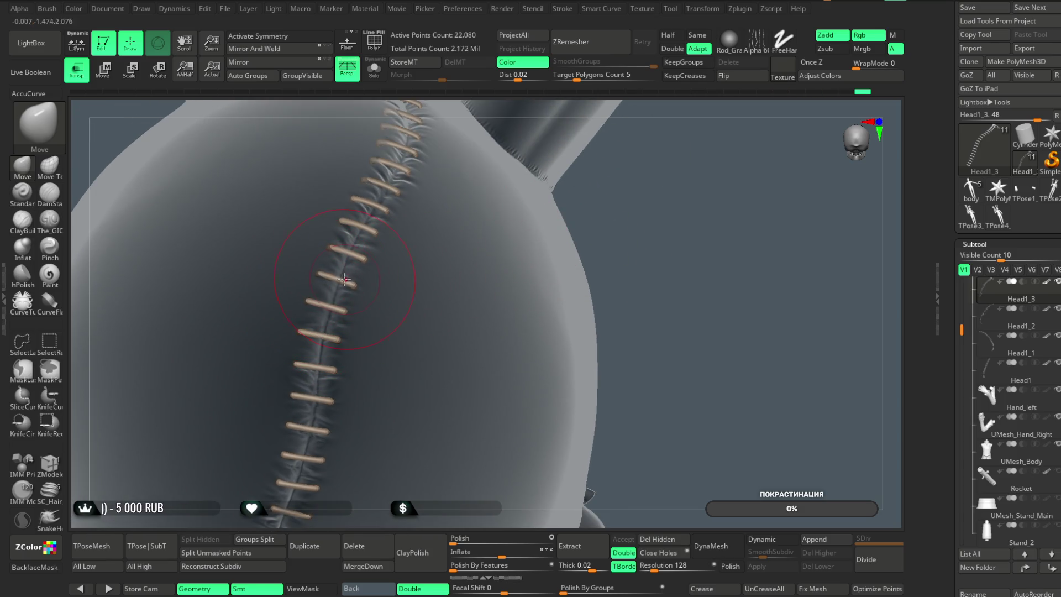
{"action": "right_click_drag", "start_coordinate": [319, 313], "coordinate": [321, 308]}
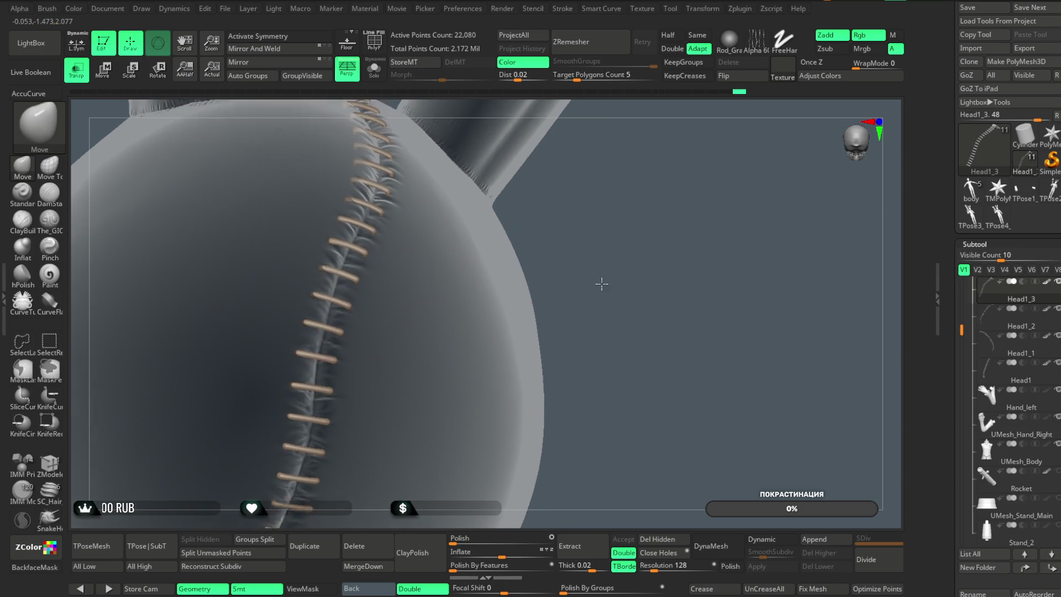
{"action": "left_click_drag", "start_coordinate": [604, 273], "coordinate": [430, 296]}
{"action": "mouse_move", "coordinate": [621, 232]}
{"action": "left_mouse_down"}
{"action": "mouse_move", "coordinate": [644, 256]}
{"action": "mouse_move", "coordinate": [374, 290]}
{"action": "mouse_move", "coordinate": [680, 287]}
{"action": "mouse_move", "coordinate": [412, 323]}
{"action": "left_mouse_up"}
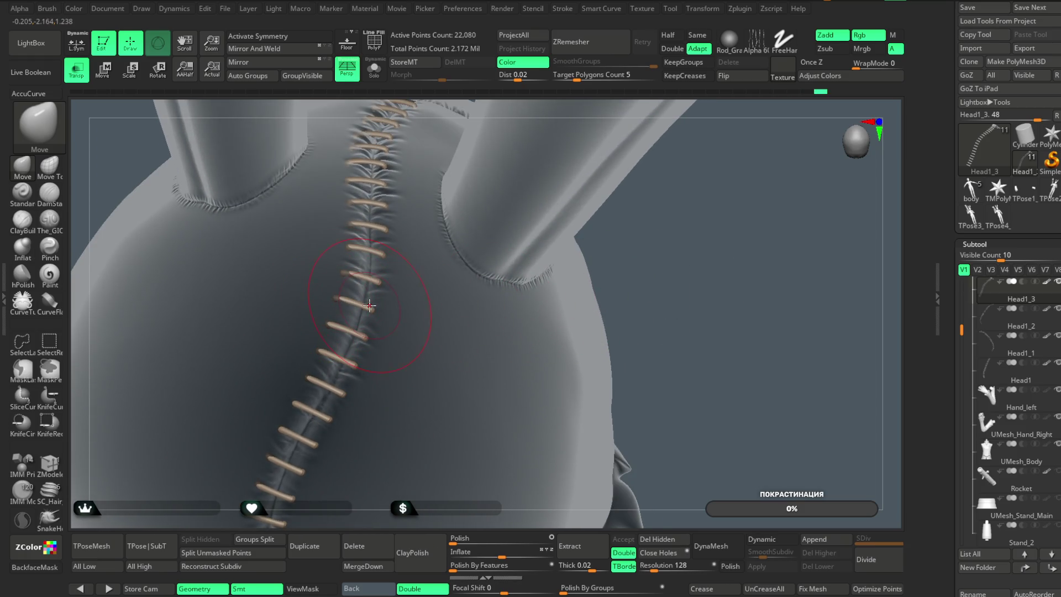
{"action": "mouse_move", "coordinate": [456, 258]}
{"action": "left_mouse_down"}
{"action": "mouse_move", "coordinate": [661, 244]}
{"action": "mouse_move", "coordinate": [457, 260]}
{"action": "left_mouse_up"}
Switch to the Move Topological brush with the B, M, T hotkeys
{"action": "key", "text": "b"}
{"action": "key", "text": "m"}
{"action": "key", "text": "t"}
{"action": "key", "text": "space"}
Orbit around the stitched scalp seam from several angles, ending at the head's front
{"action": "mouse_move", "coordinate": [542, 287]}
{"action": "left_mouse_down"}
{"action": "mouse_move", "coordinate": [603, 237]}
{"action": "mouse_move", "coordinate": [348, 334]}
{"action": "mouse_move", "coordinate": [353, 309]}
{"action": "left_mouse_up"}
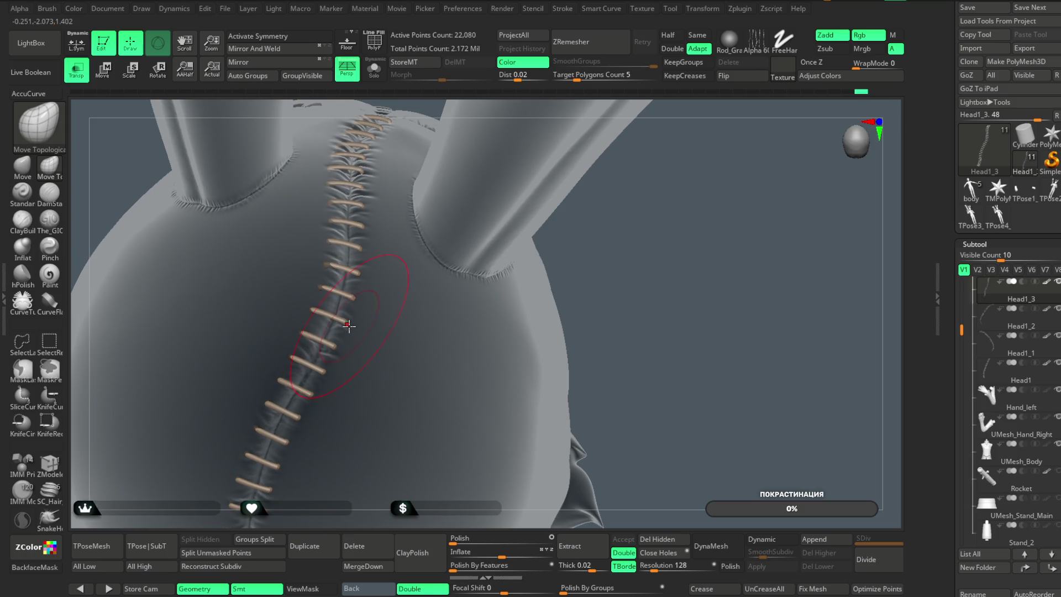
{"action": "left_click_drag", "start_coordinate": [566, 239], "coordinate": [331, 323]}
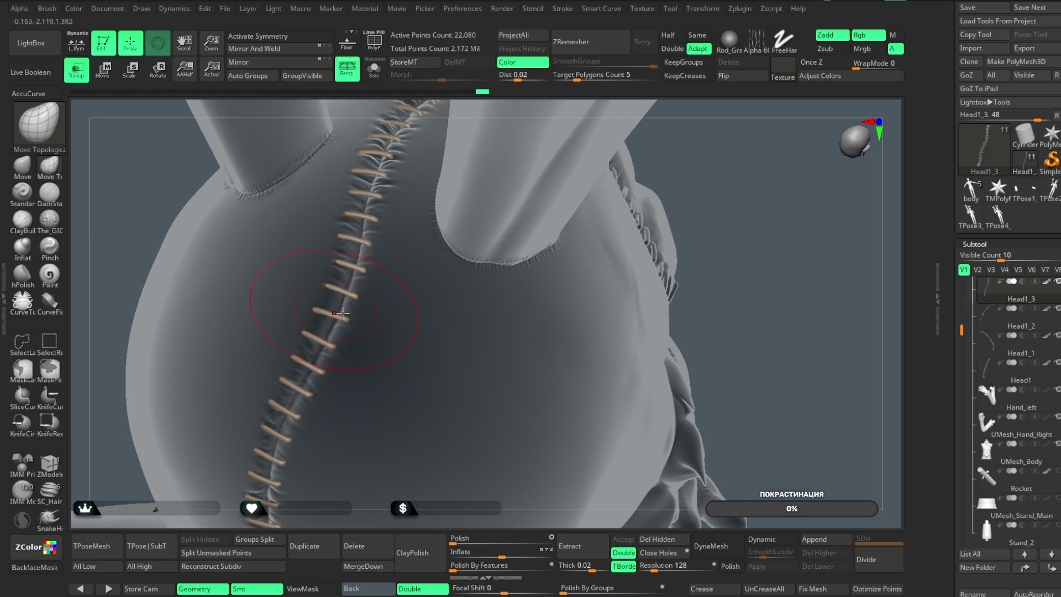
{"action": "mouse_move", "coordinate": [425, 126]}
{"action": "left_mouse_down"}
{"action": "mouse_move", "coordinate": [450, 115]}
{"action": "mouse_move", "coordinate": [456, 124]}
{"action": "mouse_move", "coordinate": [343, 338]}
{"action": "left_mouse_up"}
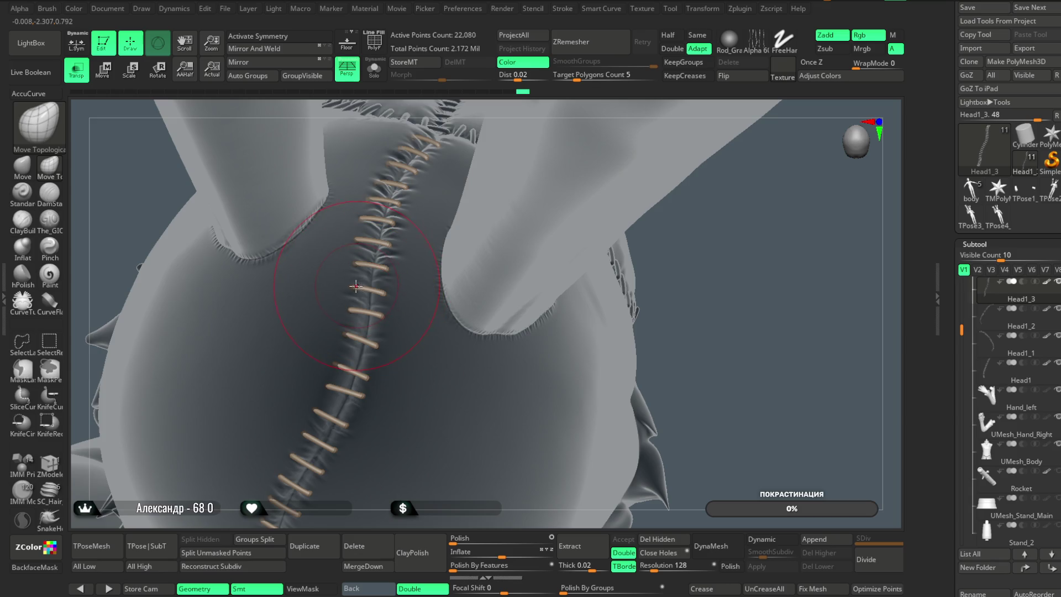
{"action": "mouse_move", "coordinate": [437, 148]}
{"action": "left_mouse_down"}
{"action": "mouse_move", "coordinate": [495, 165]}
{"action": "mouse_move", "coordinate": [359, 265]}
{"action": "left_mouse_up"}
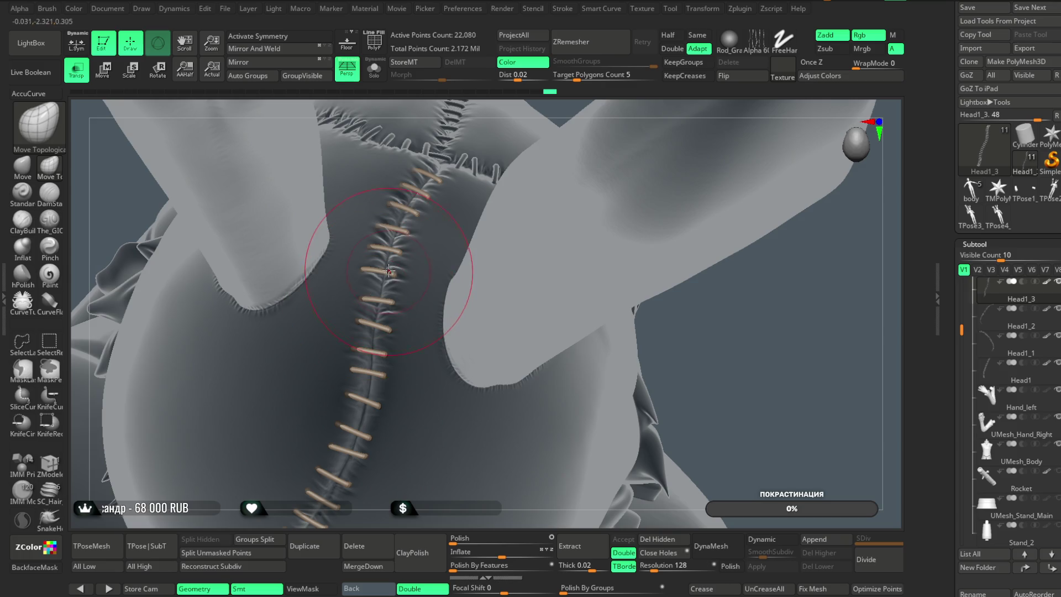
{"action": "mouse_move", "coordinate": [366, 267]}
{"action": "right_mouse_down"}
{"action": "mouse_move", "coordinate": [387, 274]}
{"action": "mouse_move", "coordinate": [367, 281]}
{"action": "right_mouse_up"}
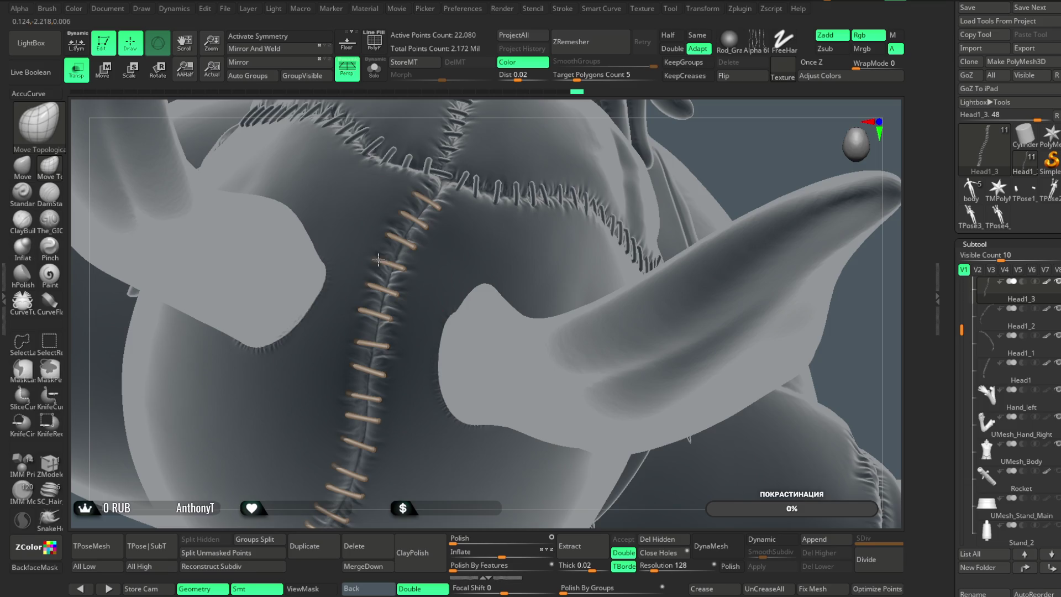
{"action": "mouse_move", "coordinate": [873, 376]}
{"action": "left_mouse_down"}
{"action": "mouse_move", "coordinate": [851, 334]}
{"action": "mouse_move", "coordinate": [795, 451]}
{"action": "mouse_move", "coordinate": [768, 312]}
{"action": "mouse_move", "coordinate": [819, 238]}
{"action": "left_mouse_up"}
{"action": "scroll", "coordinate": [481, 296], "scroll_direction": "up", "scroll_amount": 3}
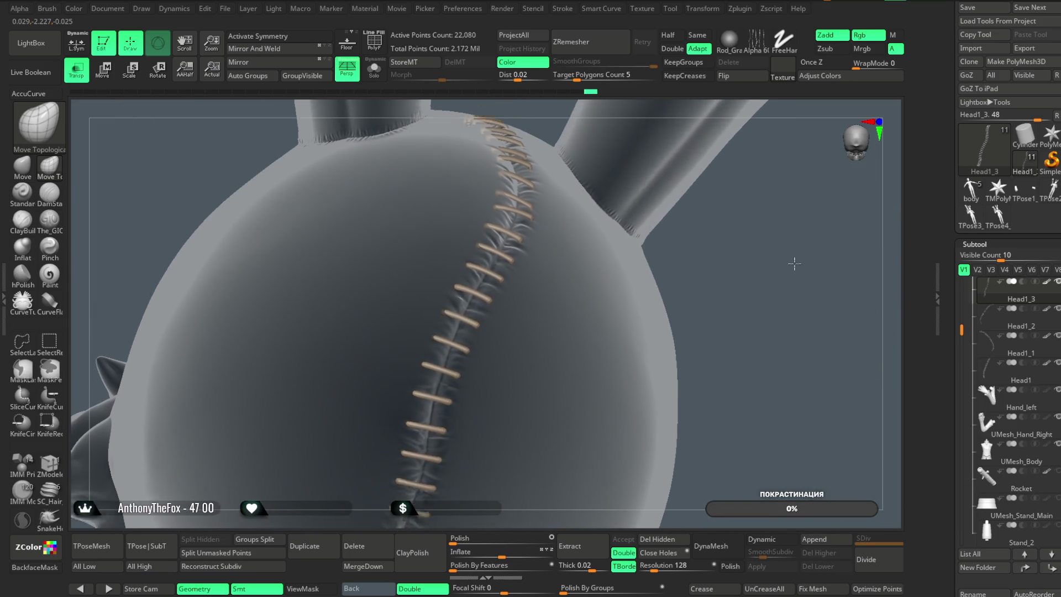
Orbit and tilt the head to inspect the stitched scalp seam from front and back
{"action": "left_click_drag", "start_coordinate": [711, 232], "coordinate": [663, 204]}
{"action": "mouse_move", "coordinate": [690, 249]}
{"action": "left_mouse_down"}
{"action": "mouse_move", "coordinate": [738, 161]}
{"action": "mouse_move", "coordinate": [471, 307]}
{"action": "left_mouse_up"}
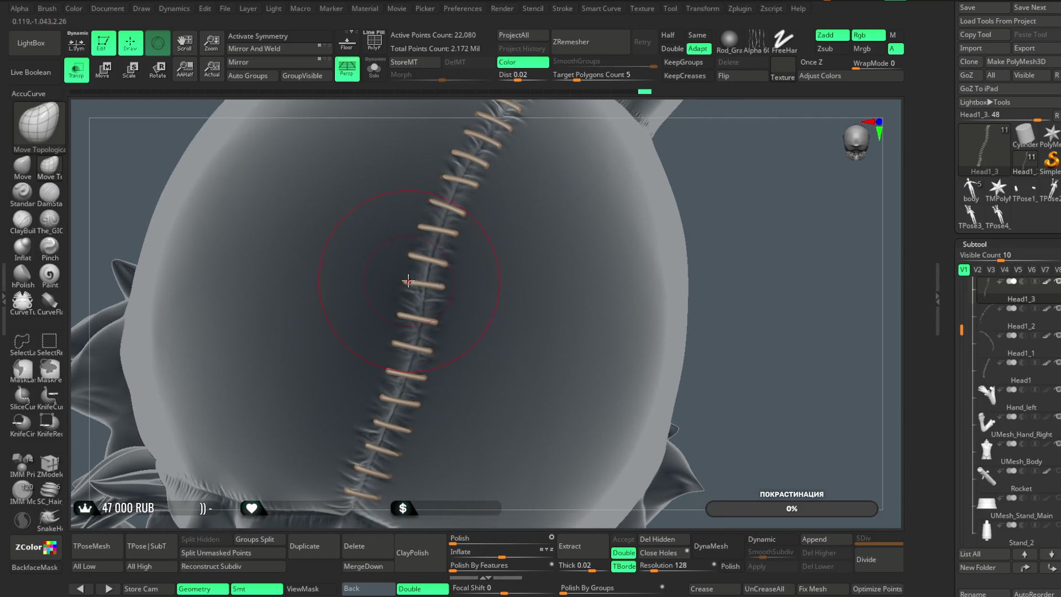
{"action": "left_click_drag", "start_coordinate": [727, 230], "coordinate": [600, 235]}
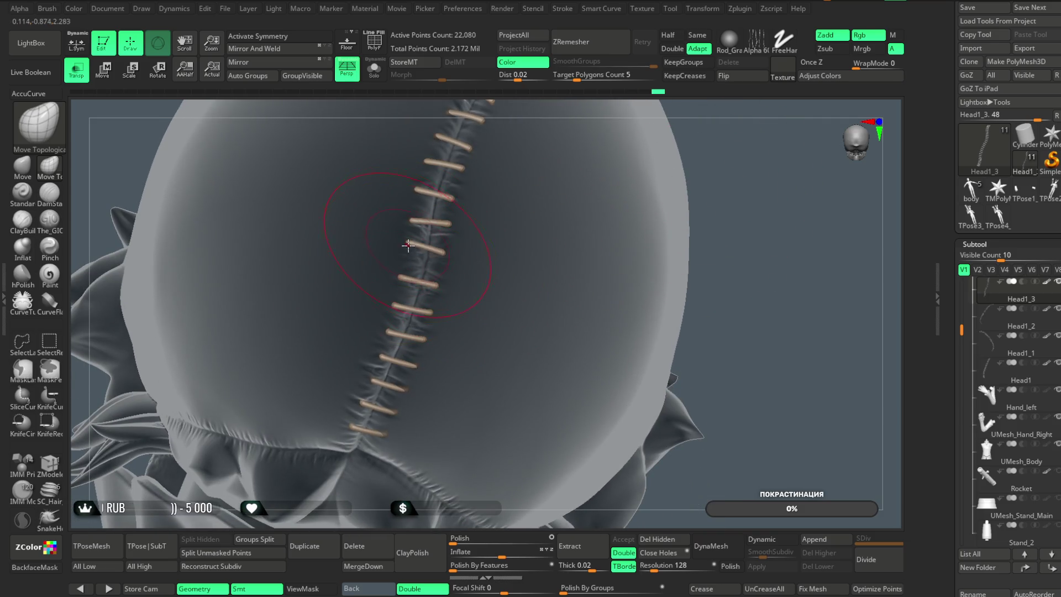
{"action": "mouse_move", "coordinate": [665, 216]}
{"action": "left_mouse_down"}
{"action": "mouse_move", "coordinate": [735, 165]}
{"action": "mouse_move", "coordinate": [418, 283]}
{"action": "left_mouse_up"}
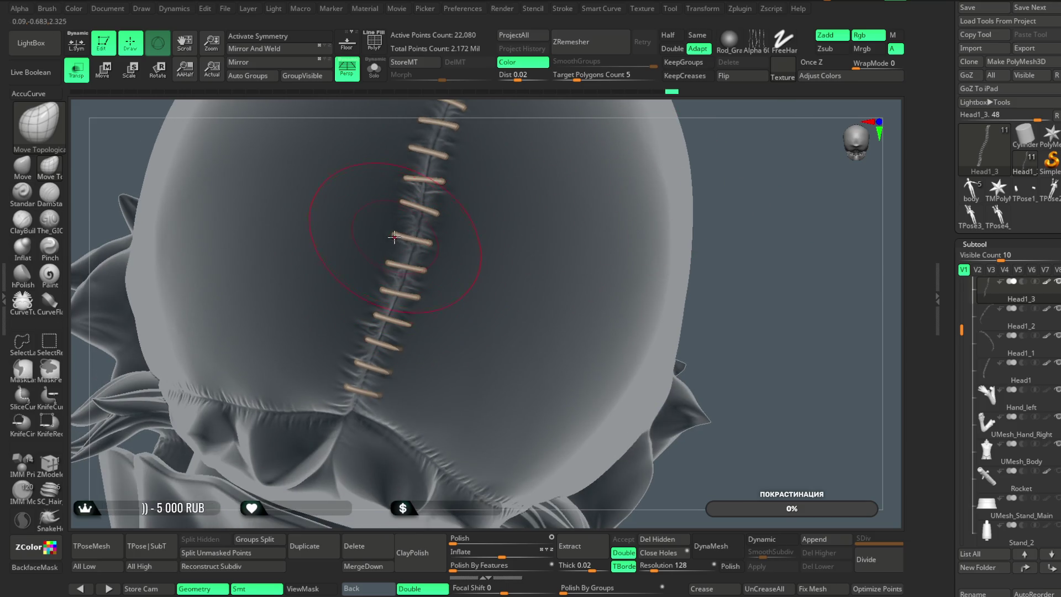
{"action": "mouse_move", "coordinate": [500, 211]}
{"action": "left_mouse_down"}
{"action": "mouse_move", "coordinate": [751, 166]}
{"action": "mouse_move", "coordinate": [404, 245]}
{"action": "left_mouse_up"}
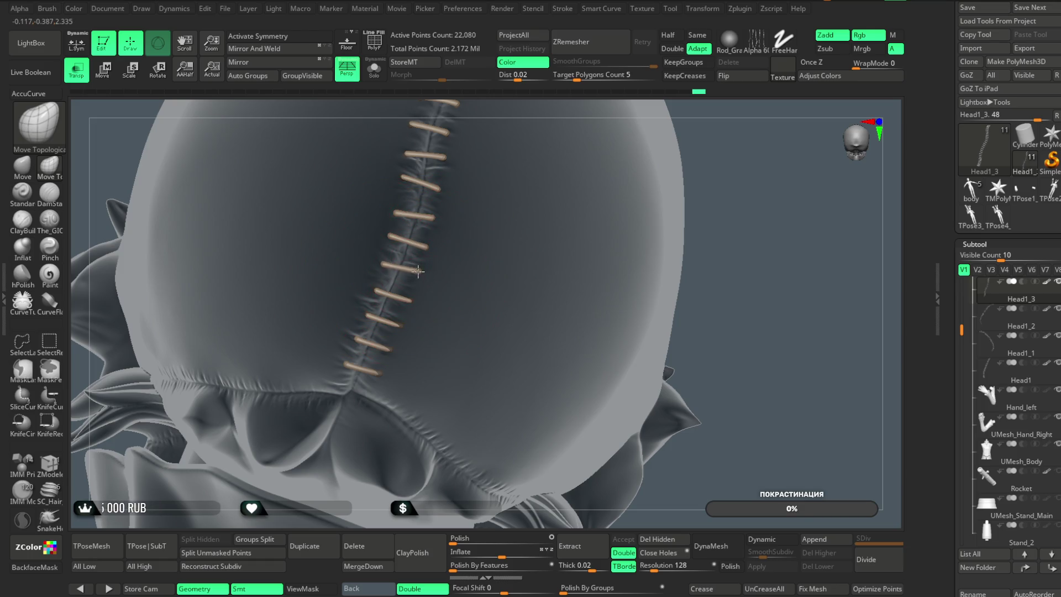
{"action": "mouse_move", "coordinate": [734, 213]}
{"action": "left_mouse_down"}
{"action": "mouse_move", "coordinate": [741, 182]}
{"action": "mouse_move", "coordinate": [398, 319]}
{"action": "left_mouse_up"}
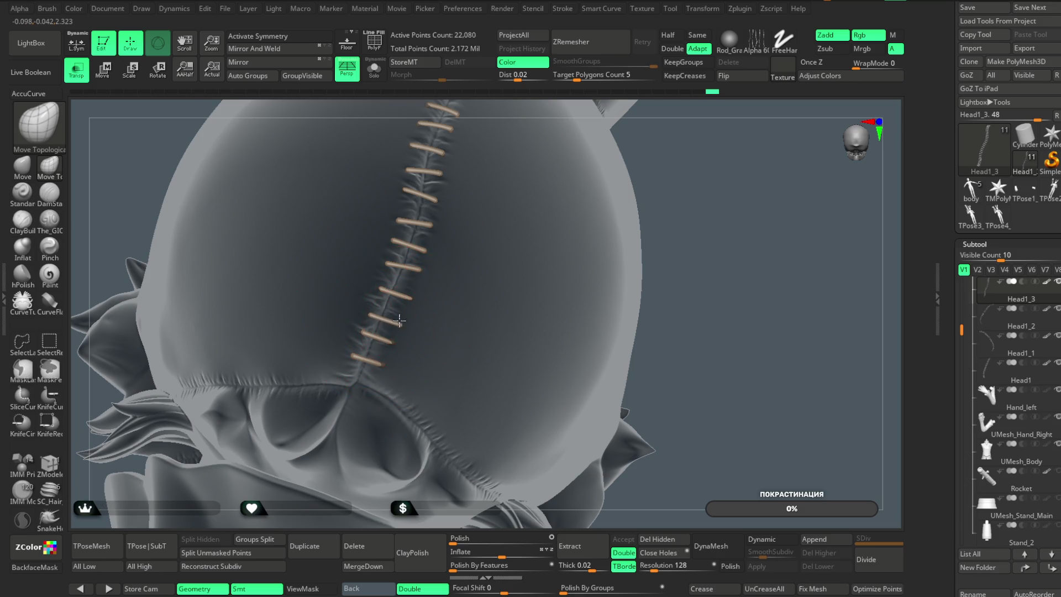
{"action": "left_click_drag", "start_coordinate": [716, 204], "coordinate": [414, 315]}
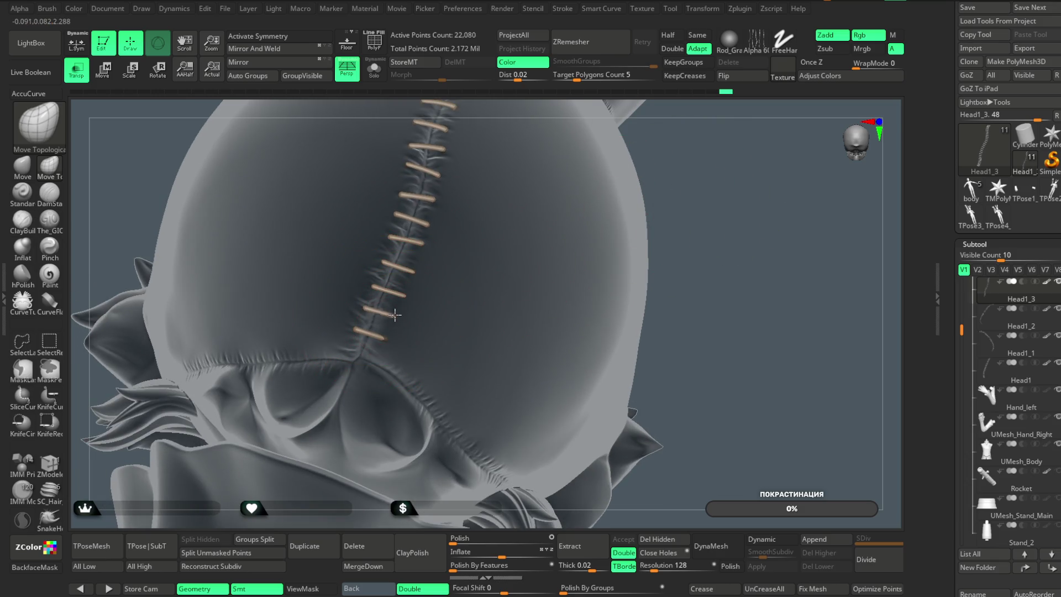
{"action": "mouse_move", "coordinate": [710, 239]}
{"action": "left_mouse_down"}
{"action": "mouse_move", "coordinate": [680, 246]}
{"action": "mouse_move", "coordinate": [658, 274]}
{"action": "mouse_move", "coordinate": [636, 224]}
{"action": "left_mouse_up"}
Turn off Transp so the head is opaque, then draw a stitch stroke from eye toward snout
{"action": "left_click", "coordinate": [76, 70]}
{"action": "mouse_move", "coordinate": [566, 249]}
{"action": "left_mouse_down"}
{"action": "mouse_move", "coordinate": [582, 229]}
{"action": "mouse_move", "coordinate": [591, 238]}
{"action": "mouse_move", "coordinate": [575, 201]}
{"action": "mouse_move", "coordinate": [549, 260]}
{"action": "left_mouse_up"}
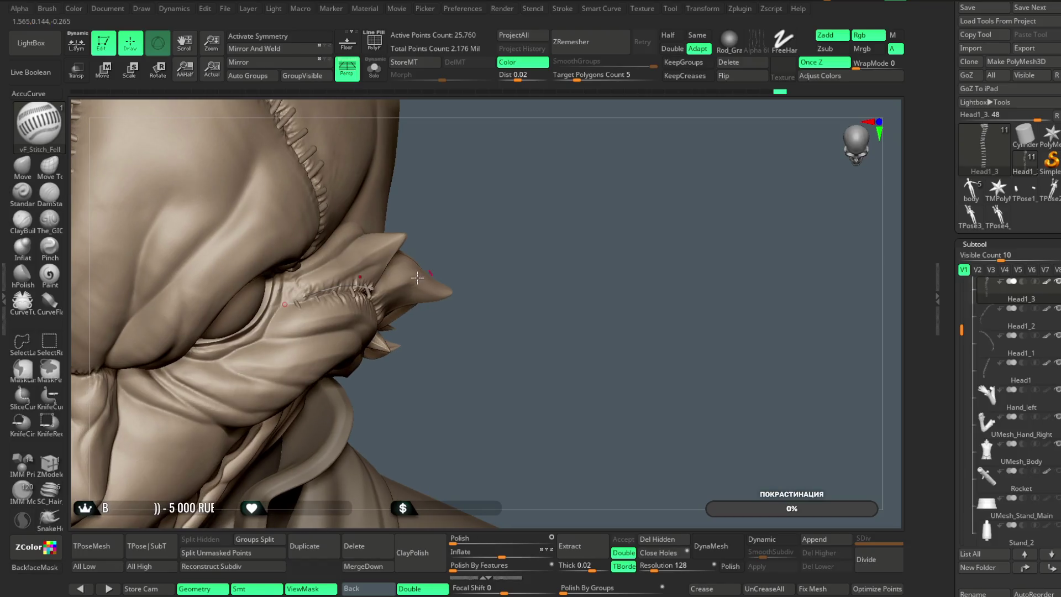
{"action": "left_click_drag", "start_coordinate": [373, 287], "coordinate": [285, 305]}
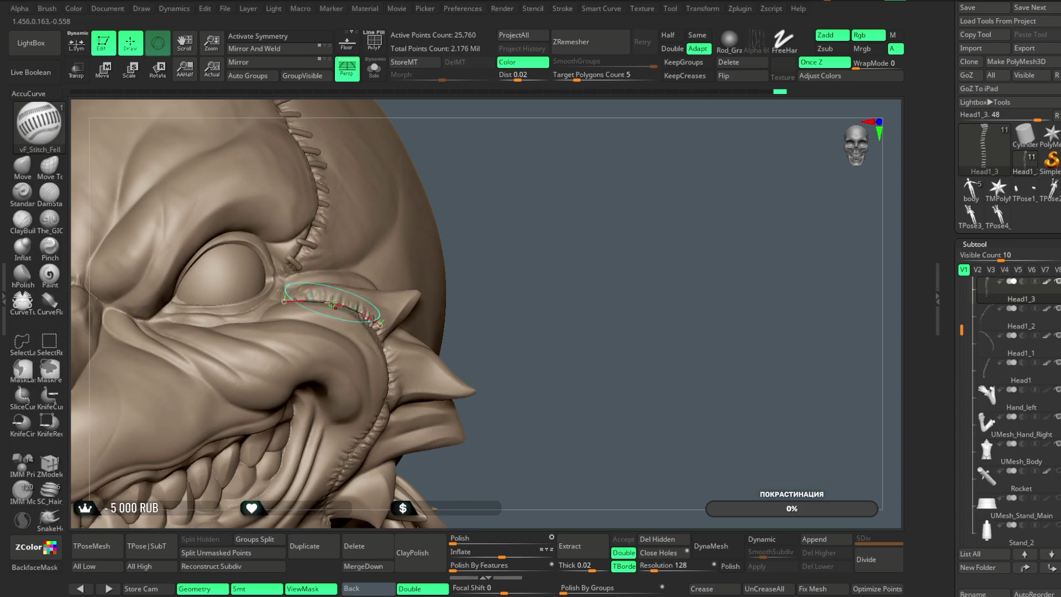
Zoom in on the cheek and set the Curve Step to about 3.37 to respace stitches
{"action": "mouse_move", "coordinate": [489, 204]}
{"action": "left_mouse_down"}
{"action": "mouse_move", "coordinate": [442, 249]}
{"action": "mouse_move", "coordinate": [365, 294]}
{"action": "left_mouse_up"}
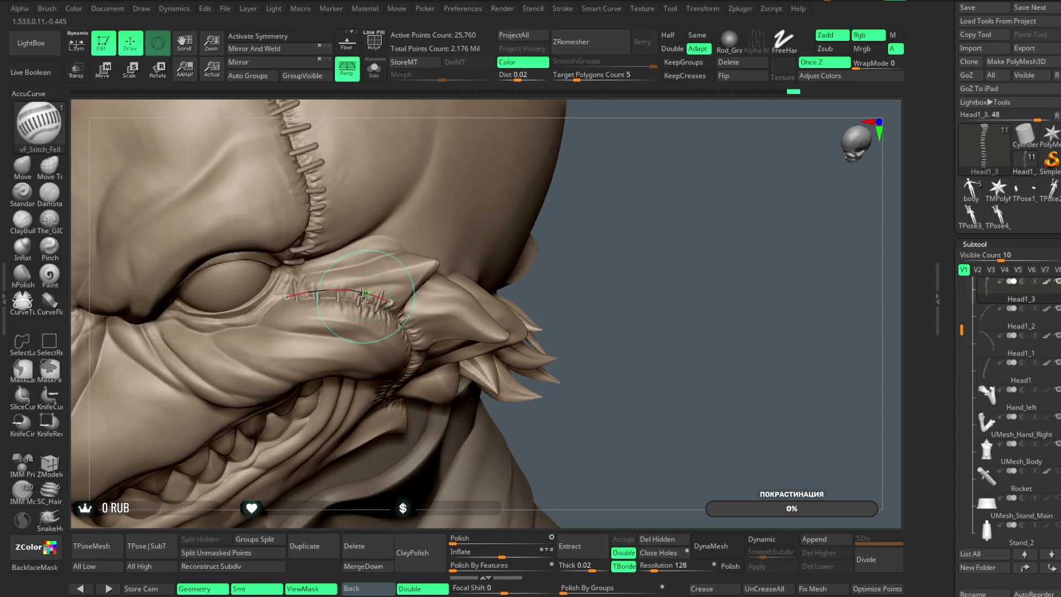
{"action": "mouse_move", "coordinate": [575, 235]}
{"action": "left_mouse_down"}
{"action": "mouse_move", "coordinate": [662, 205]}
{"action": "mouse_move", "coordinate": [635, 232]}
{"action": "left_mouse_up"}
{"action": "key", "text": "space"}
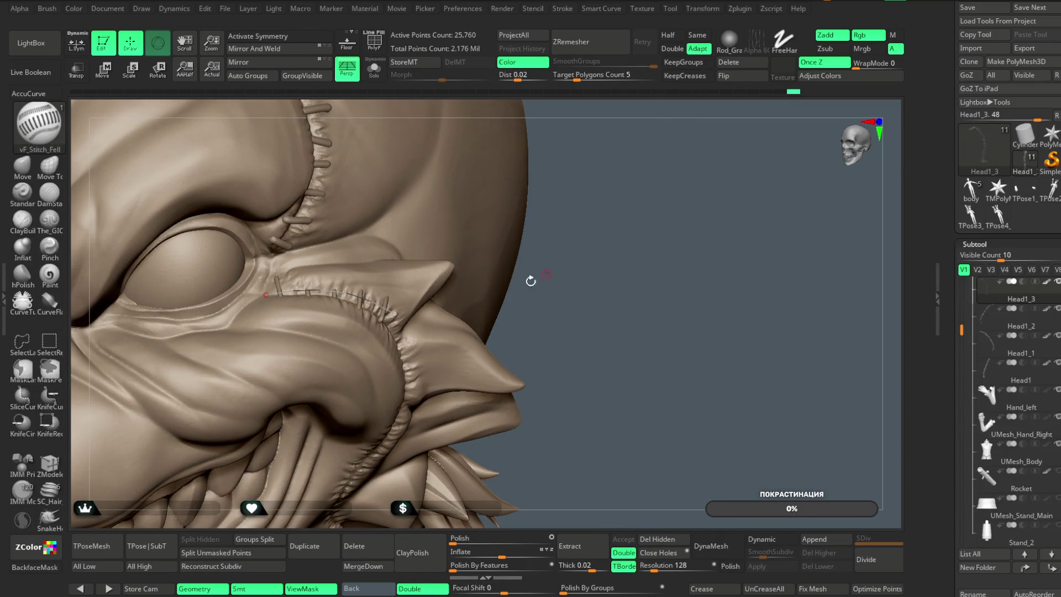
{"action": "left_click_drag", "start_coordinate": [547, 273], "coordinate": [590, 251]}
{"action": "key", "text": "space"}
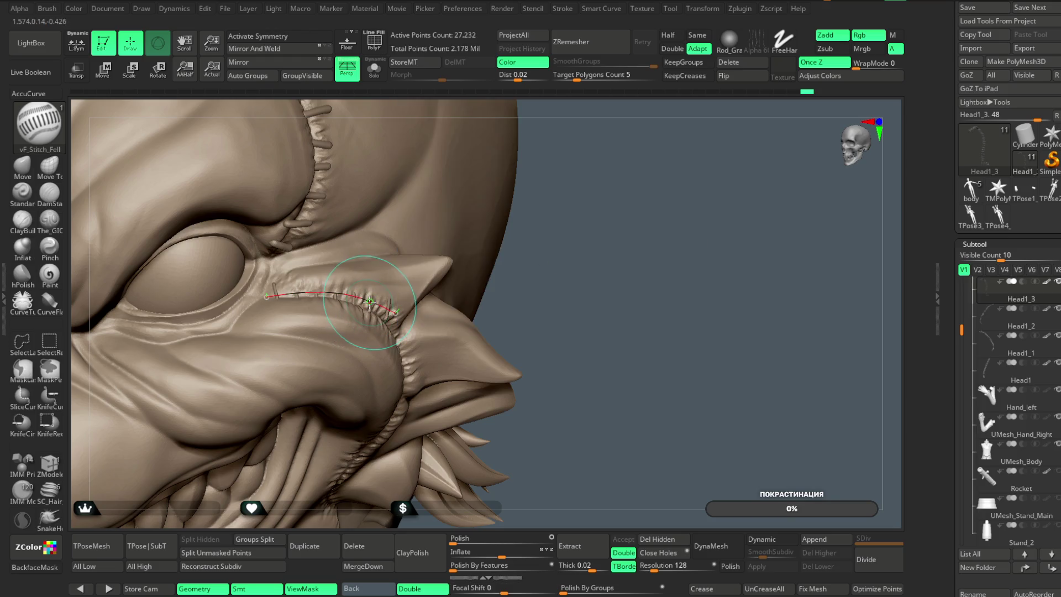
{"action": "left_click_drag", "start_coordinate": [558, 237], "coordinate": [556, 220], "text": "alt"}
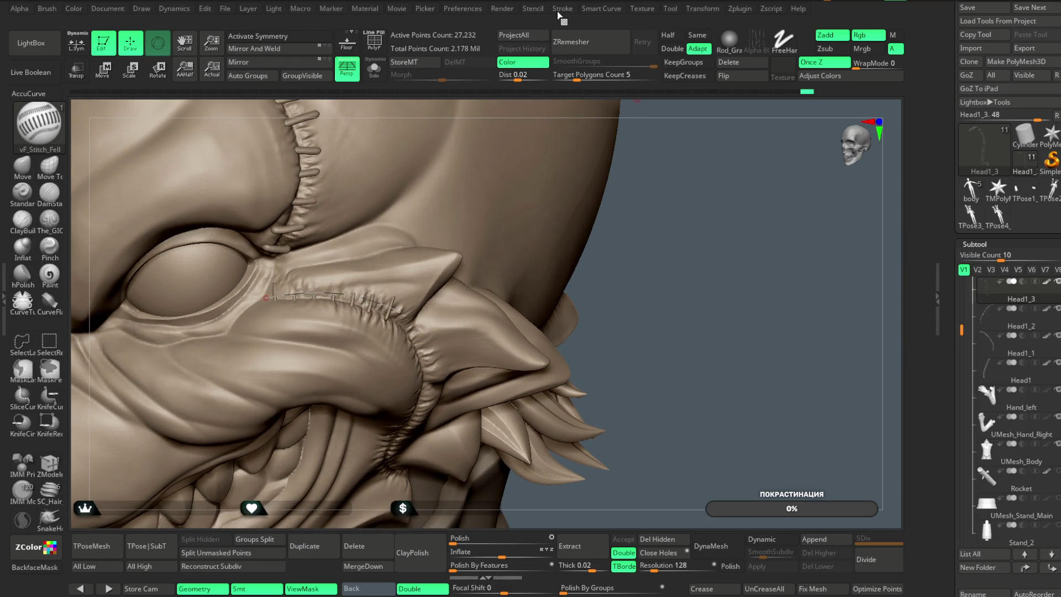
{"action": "left_click", "coordinate": [561, 9]}
{"action": "left_click_drag", "start_coordinate": [644, 233], "coordinate": [625, 233]}
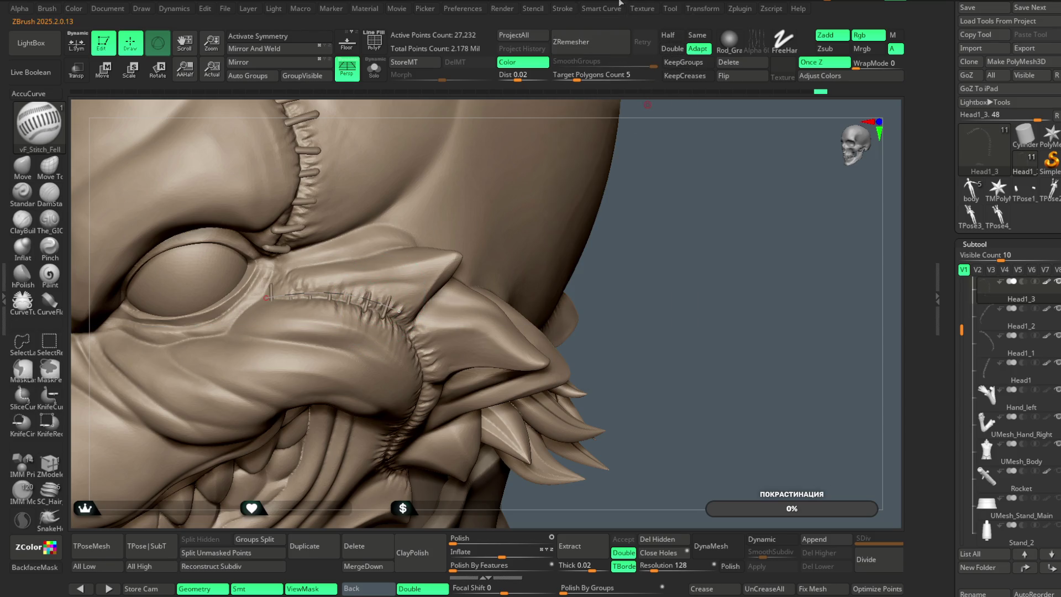
{"action": "left_click", "coordinate": [562, 9]}
{"action": "mouse_move", "coordinate": [631, 234]}
{"action": "left_mouse_down"}
{"action": "mouse_move", "coordinate": [642, 256]}
{"action": "mouse_move", "coordinate": [635, 204]}
{"action": "left_mouse_up"}
Lay and regenerate stitches along the eye-to-snout curve
{"action": "left_click_drag", "start_coordinate": [471, 209], "coordinate": [387, 254]}
{"action": "left_click", "coordinate": [345, 282]}
{"action": "mouse_move", "coordinate": [604, 224]}
{"action": "left_mouse_down"}
{"action": "mouse_move", "coordinate": [602, 154]}
{"action": "mouse_move", "coordinate": [595, 161]}
{"action": "mouse_move", "coordinate": [647, 177]}
{"action": "mouse_move", "coordinate": [599, 164]}
{"action": "mouse_move", "coordinate": [618, 148]}
{"action": "mouse_move", "coordinate": [599, 173]}
{"action": "mouse_move", "coordinate": [608, 256]}
{"action": "mouse_move", "coordinate": [627, 165]}
{"action": "mouse_move", "coordinate": [658, 157]}
{"action": "left_mouse_up"}
{"action": "key", "text": "space"}
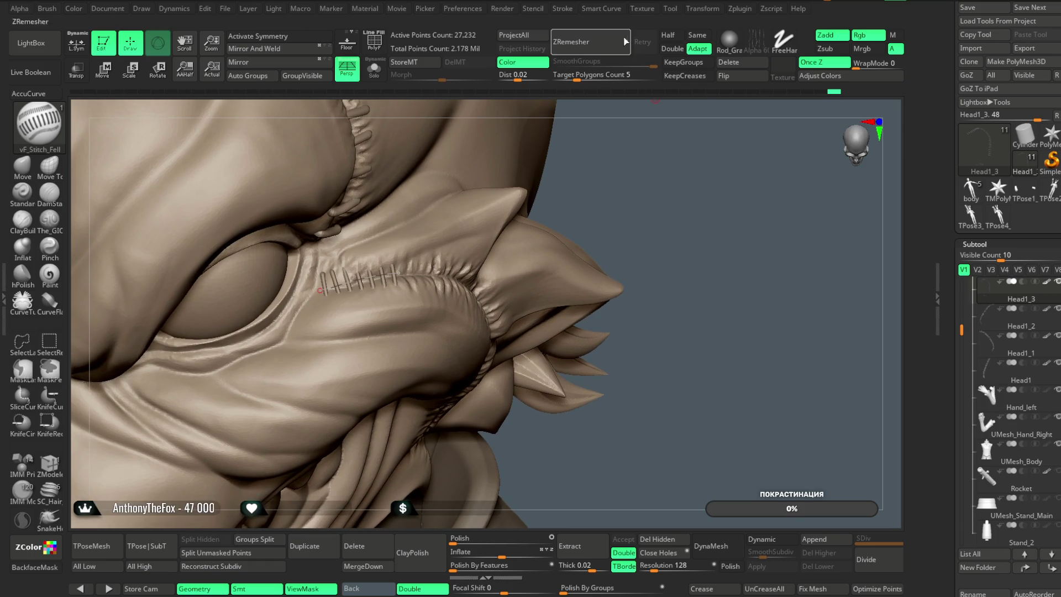
Readjust the stitch spacing, extend the curve along the snout, and open LightBox
{"action": "left_click", "coordinate": [563, 9]}
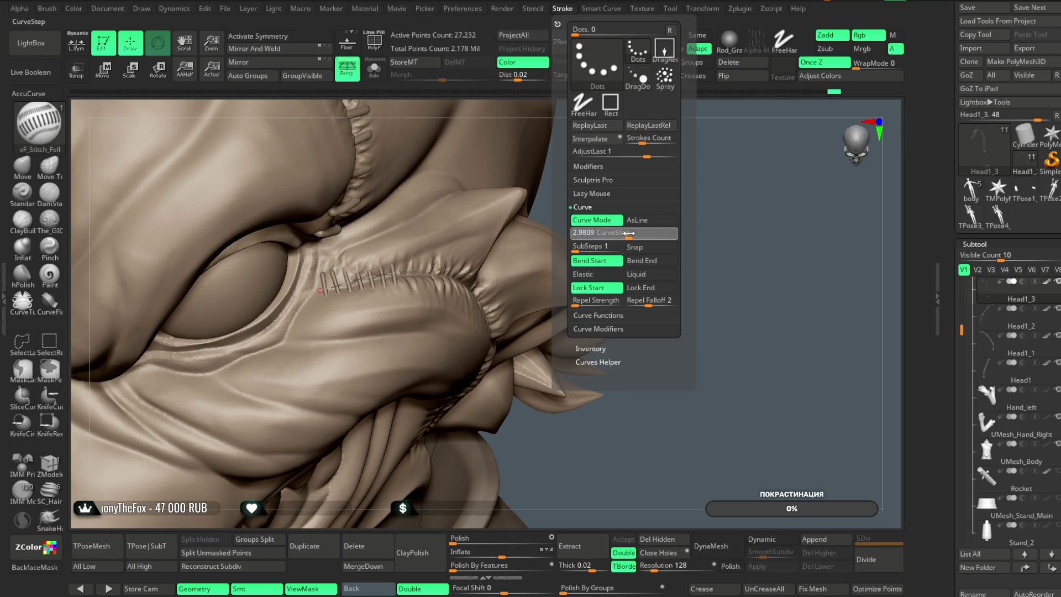
{"action": "left_click", "coordinate": [563, 8]}
{"action": "left_click_drag", "start_coordinate": [620, 233], "coordinate": [630, 233]}
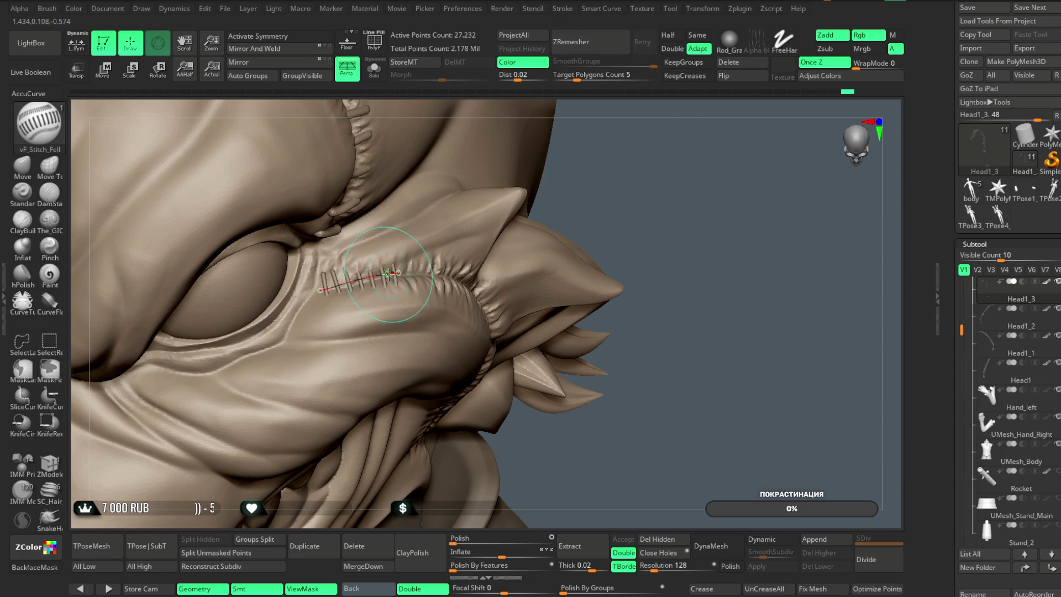
{"action": "left_click_drag", "start_coordinate": [488, 232], "coordinate": [404, 273]}
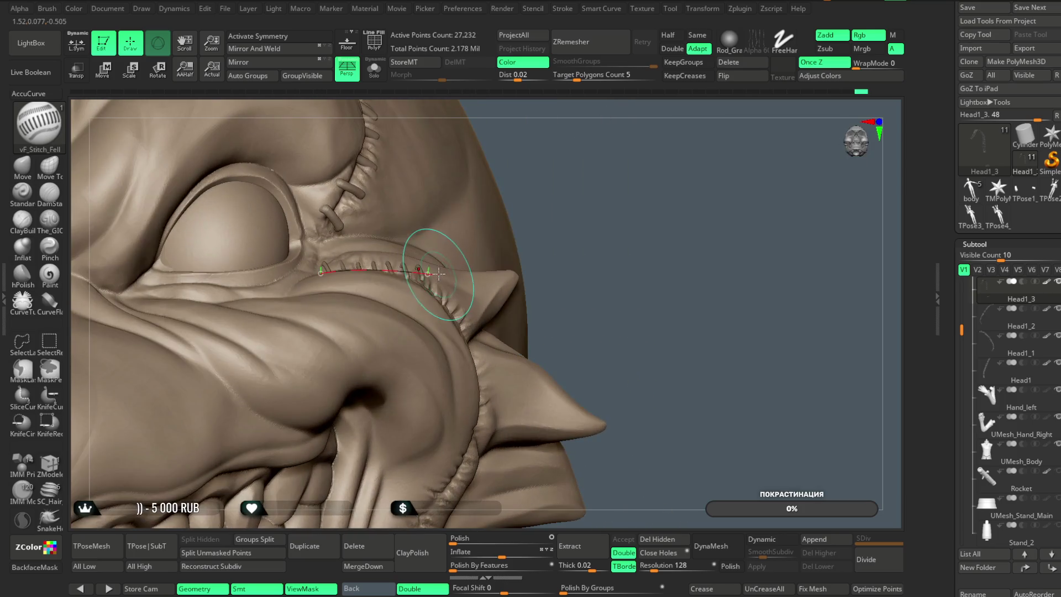
{"action": "mouse_move", "coordinate": [590, 177]}
{"action": "left_mouse_down"}
{"action": "mouse_move", "coordinate": [471, 294]}
{"action": "mouse_move", "coordinate": [429, 279]}
{"action": "left_mouse_up"}
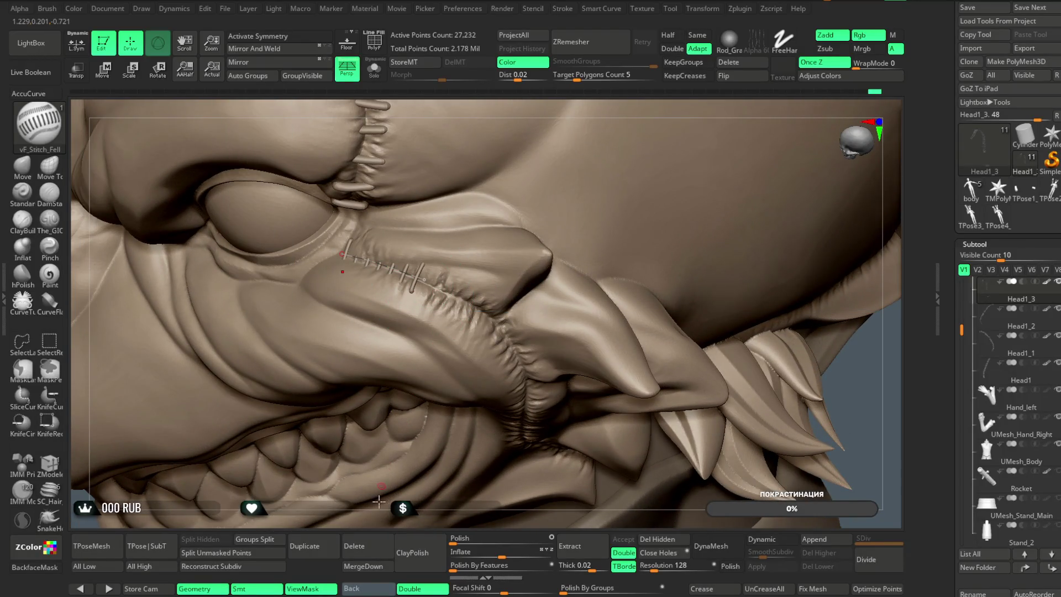
{"action": "mouse_move", "coordinate": [437, 340]}
{"action": "right_mouse_down"}
{"action": "mouse_move", "coordinate": [738, 158]}
{"action": "mouse_move", "coordinate": [661, 206]}
{"action": "mouse_move", "coordinate": [682, 208]}
{"action": "mouse_move", "coordinate": [686, 236]}
{"action": "mouse_move", "coordinate": [659, 224]}
{"action": "right_mouse_up"}
{"action": "left_click", "coordinate": [51, 44]}
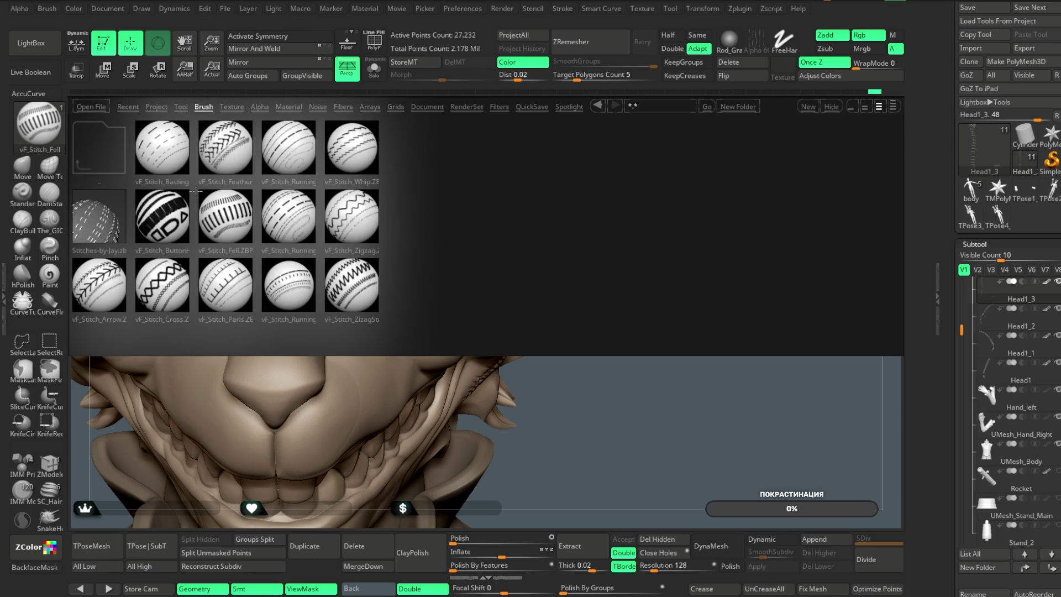
Load the vF_Stitch_Running brush from LightBox and frame the eye seam
{"action": "double_click", "coordinate": [288, 152]}
{"action": "right_click_drag", "start_coordinate": [607, 221], "coordinate": [644, 161]}
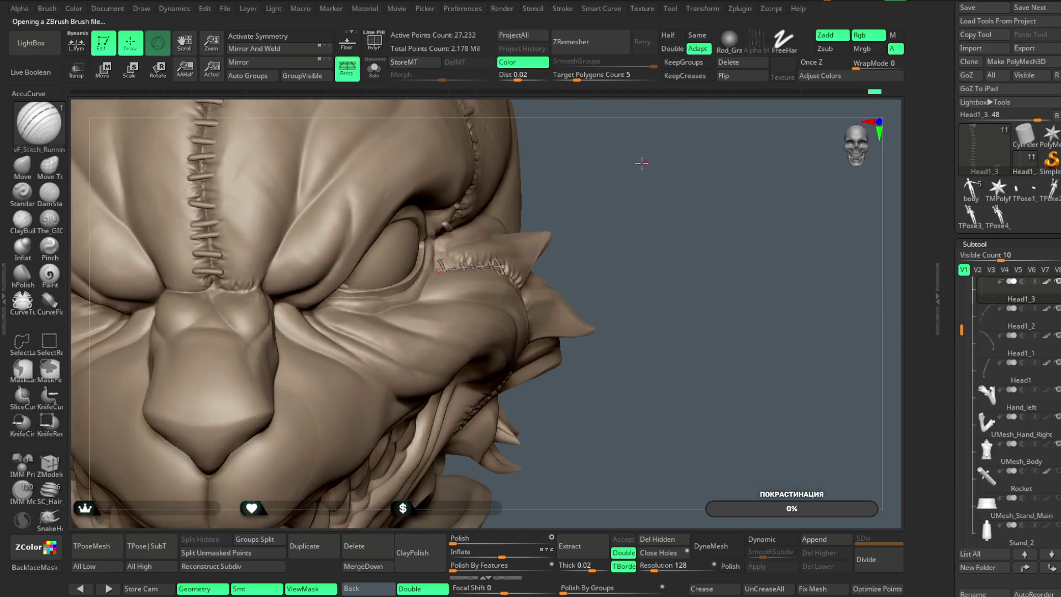
{"action": "left_click_drag", "start_coordinate": [433, 270], "coordinate": [492, 265]}
{"action": "right_click_drag", "start_coordinate": [492, 265], "coordinate": [607, 251]}
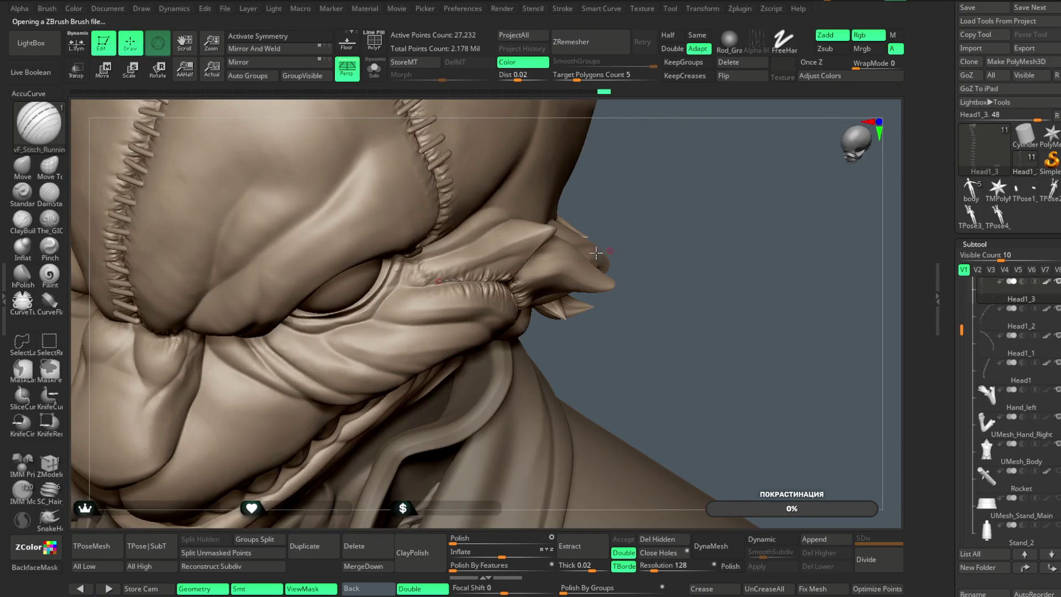
{"action": "right_click_drag", "start_coordinate": [623, 196], "coordinate": [671, 149]}
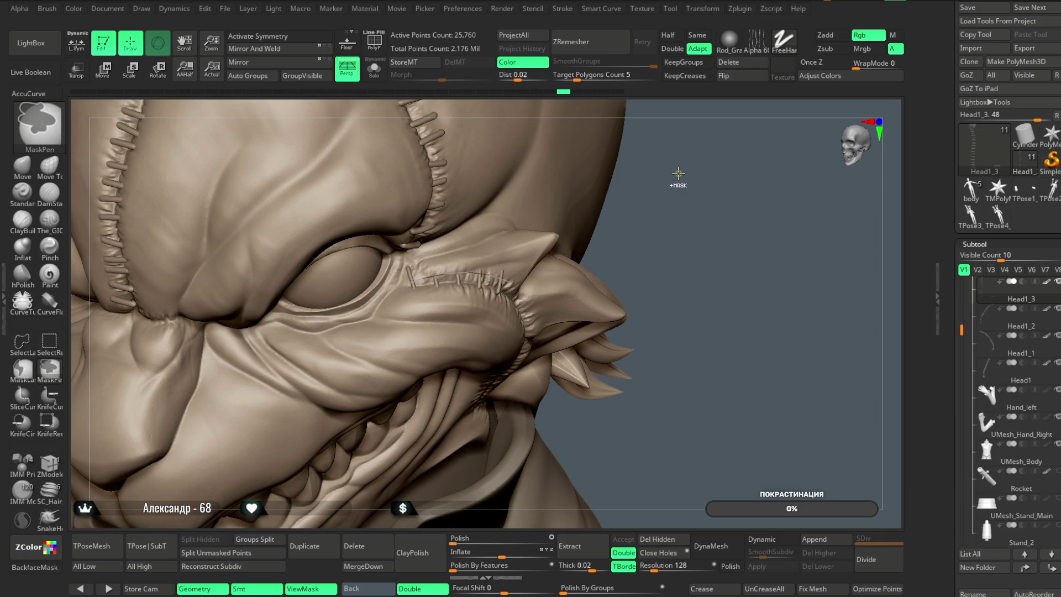
Clear the mask, draw the running-stitch curve along the snout, and enable Once Z
{"action": "left_click_drag", "start_coordinate": [678, 174], "coordinate": [483, 269], "text": "ctrl"}
{"action": "key", "text": "space"}
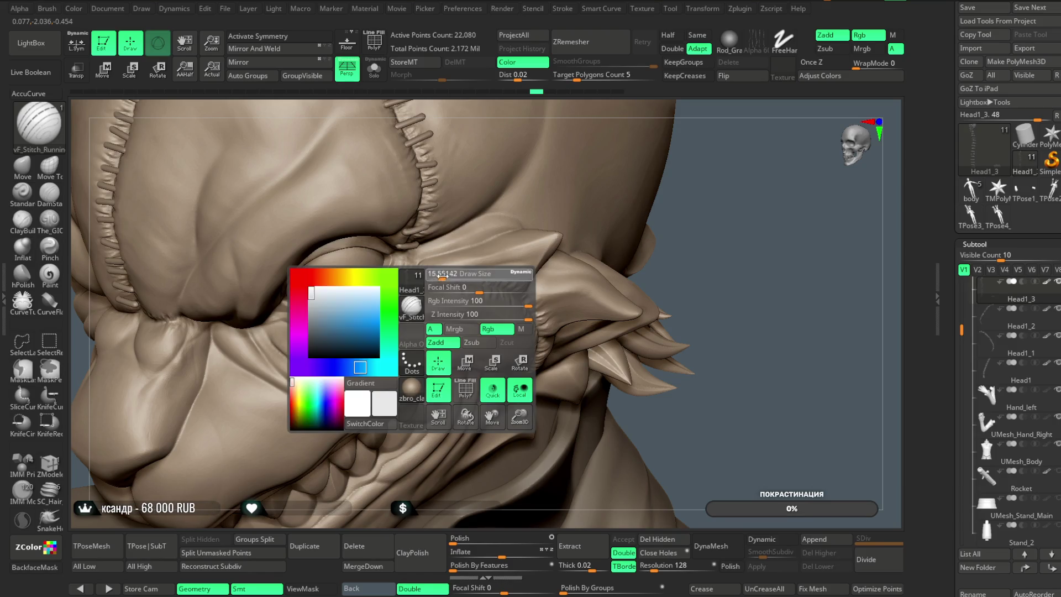
{"action": "left_click_drag", "start_coordinate": [493, 286], "coordinate": [544, 306]}
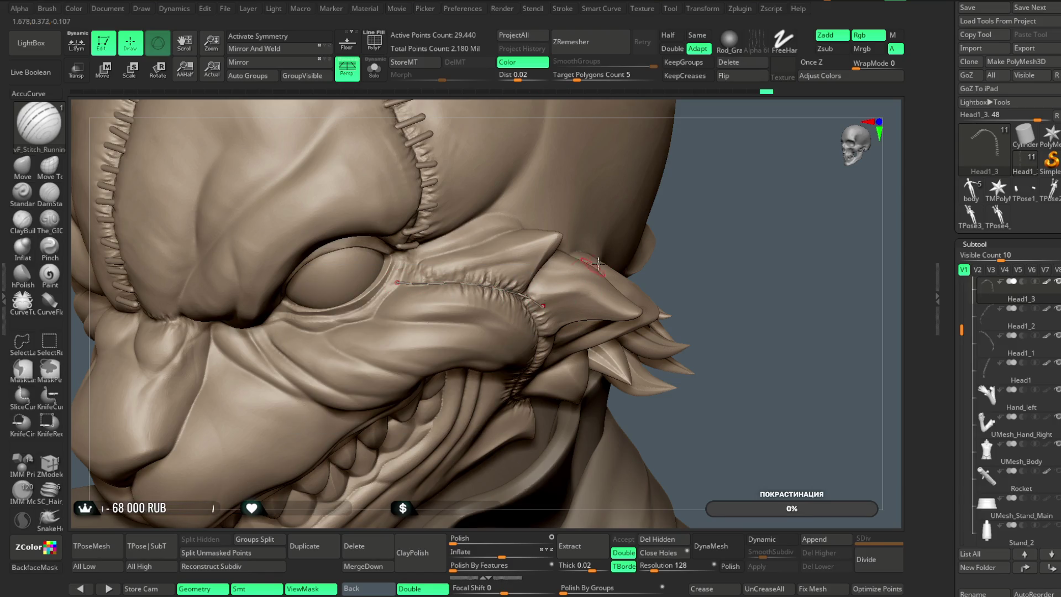
{"action": "left_click_drag", "start_coordinate": [710, 203], "coordinate": [540, 269]}
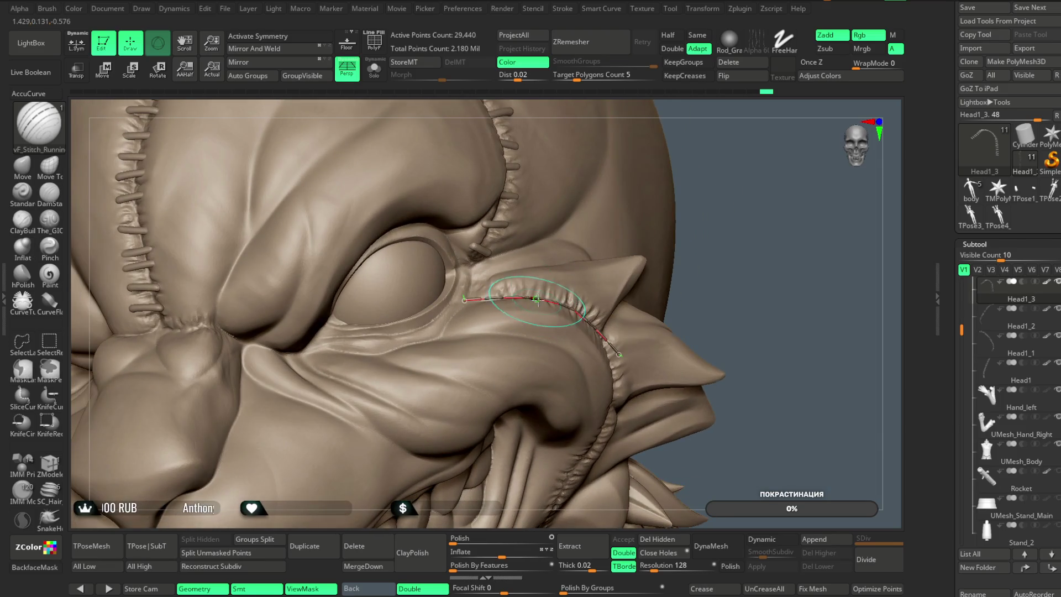
{"action": "left_click_drag", "start_coordinate": [674, 182], "coordinate": [764, 105]}
{"action": "left_click", "coordinate": [818, 62]}
{"action": "mouse_move", "coordinate": [751, 155]}
{"action": "left_mouse_down"}
{"action": "mouse_move", "coordinate": [734, 188]}
{"action": "mouse_move", "coordinate": [730, 166]}
{"action": "mouse_move", "coordinate": [656, 176]}
{"action": "mouse_move", "coordinate": [509, 243]}
{"action": "left_mouse_up"}
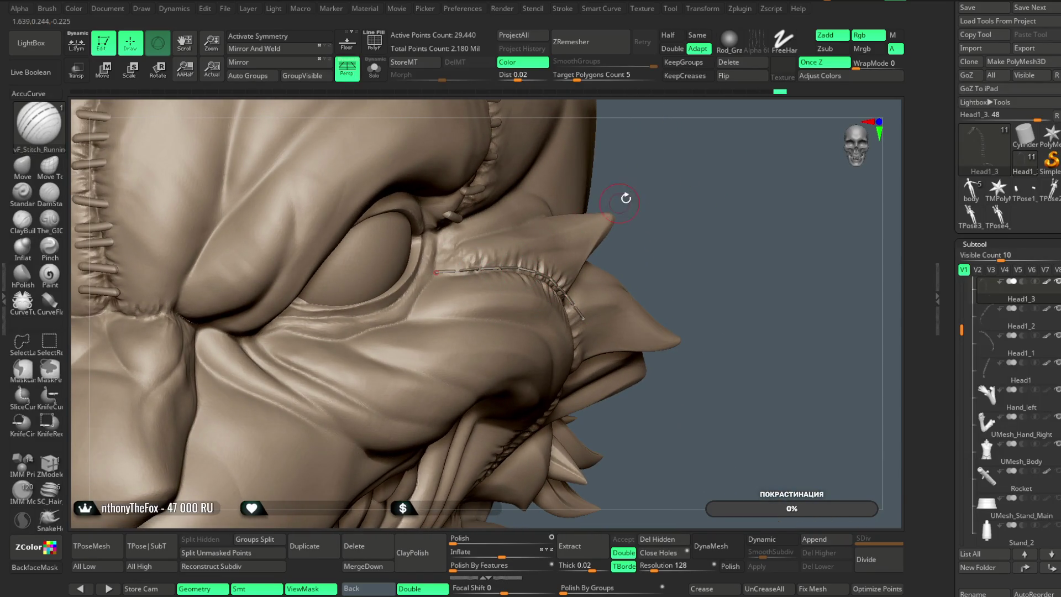
Set Curve stroke options and apply running stitches along the eye-to-jaw cheek curve
{"action": "left_click", "coordinate": [565, 12]}
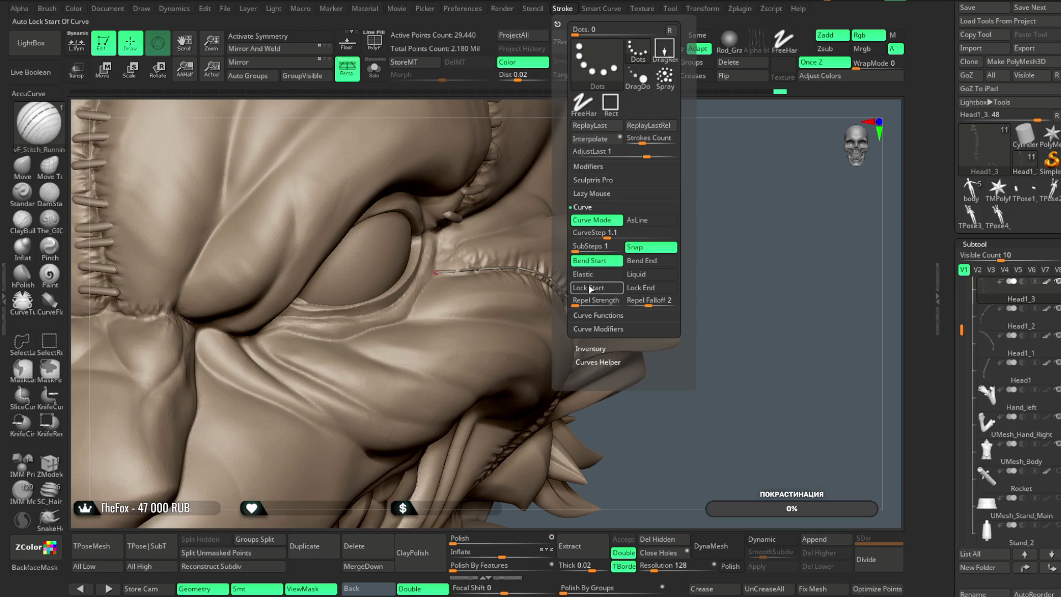
{"action": "key", "text": "space"}
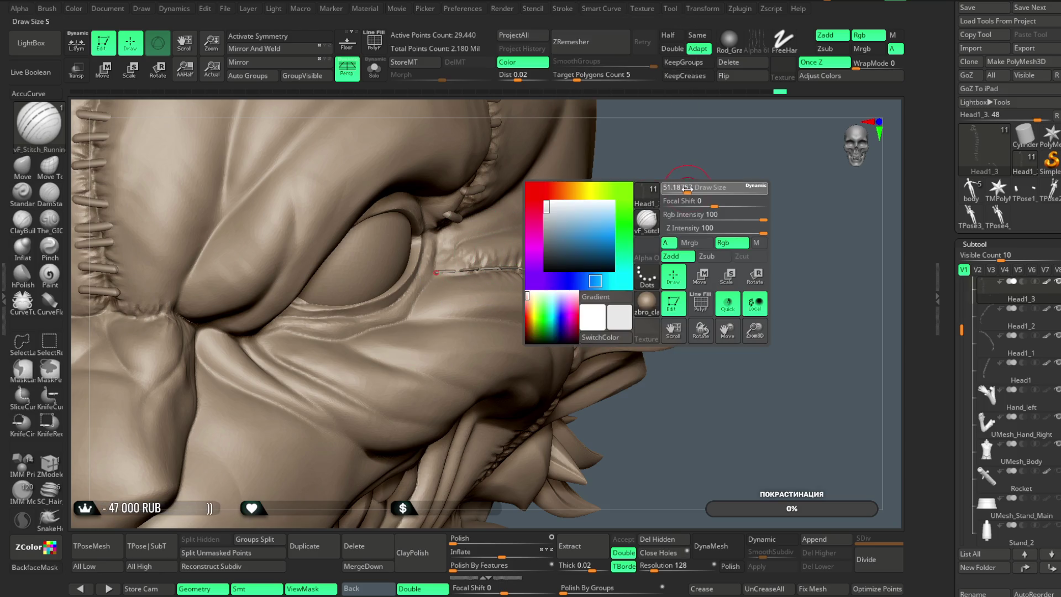
{"action": "mouse_move", "coordinate": [641, 198]}
{"action": "left_mouse_down"}
{"action": "mouse_move", "coordinate": [673, 208]}
{"action": "mouse_move", "coordinate": [762, 155]}
{"action": "mouse_move", "coordinate": [686, 128]}
{"action": "left_mouse_up"}
{"action": "left_click", "coordinate": [600, 314]}
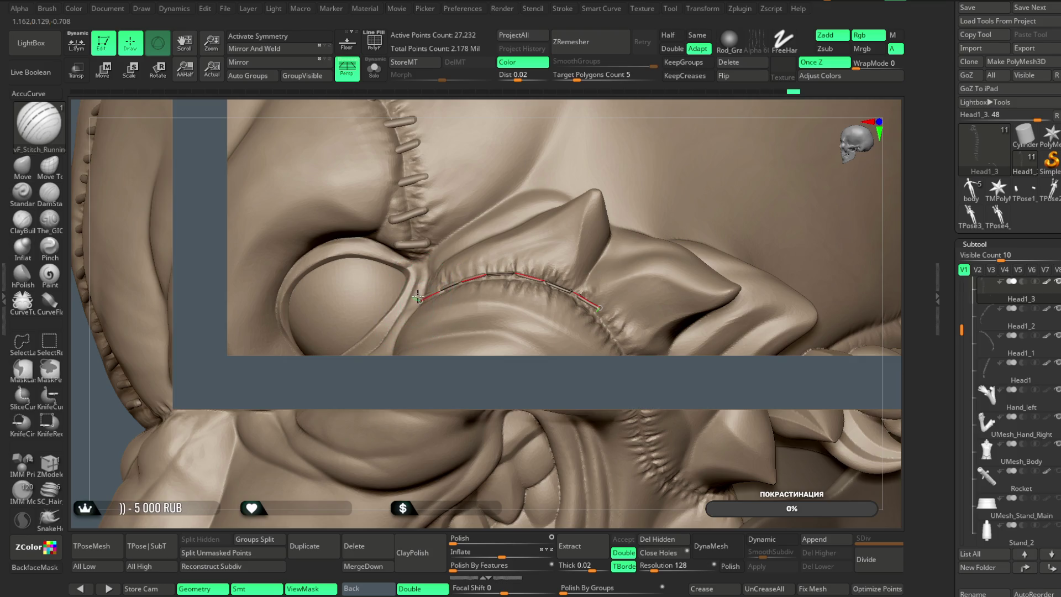
{"action": "left_click", "coordinate": [468, 282]}
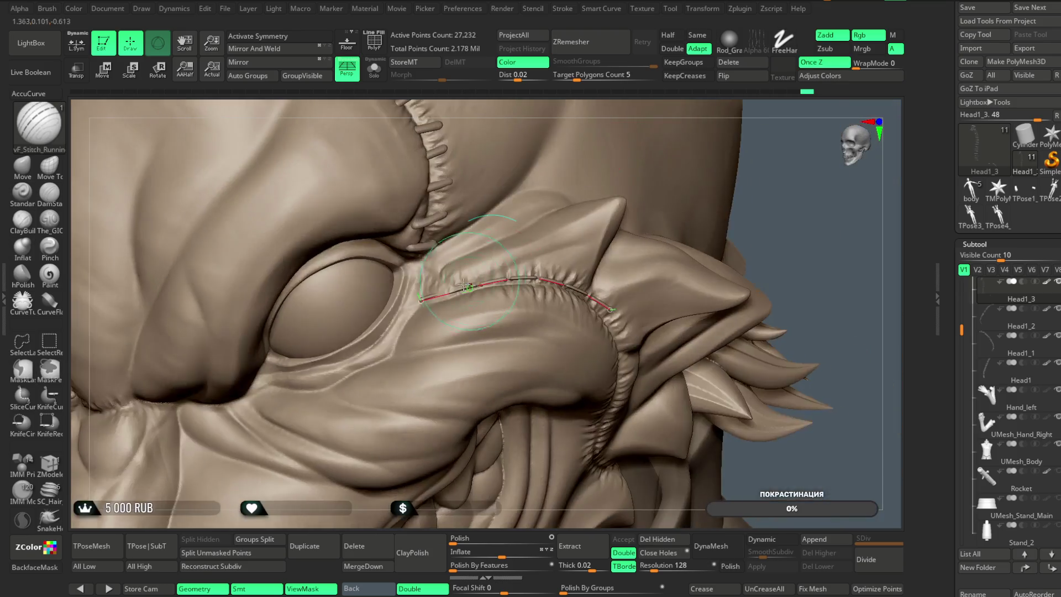
{"action": "left_click_drag", "start_coordinate": [773, 232], "coordinate": [718, 254]}
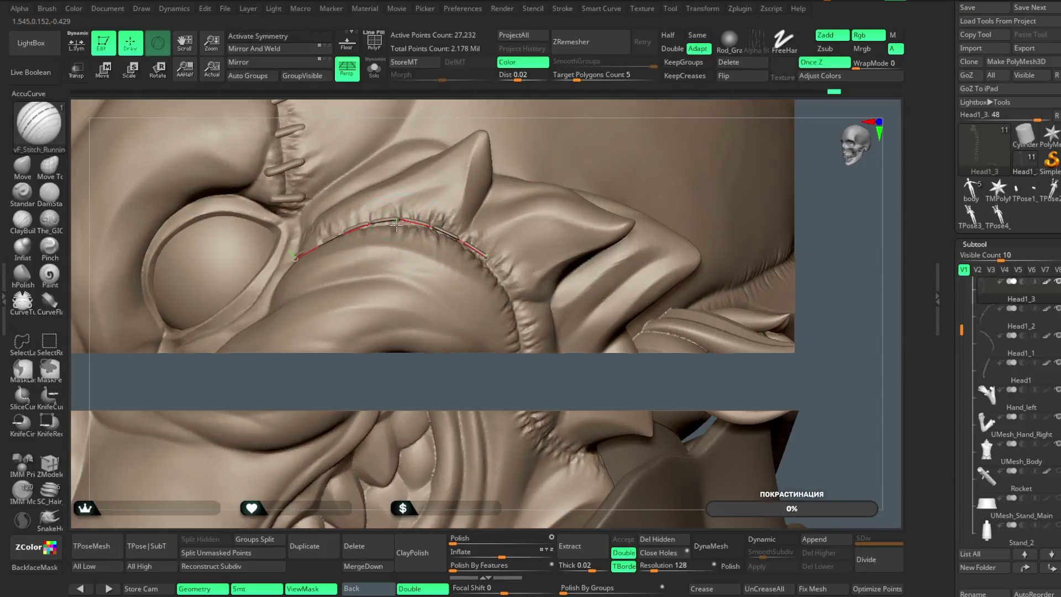
{"action": "mouse_move", "coordinate": [853, 172]}
{"action": "left_mouse_down"}
{"action": "mouse_move", "coordinate": [711, 185]}
{"action": "mouse_move", "coordinate": [691, 147]}
{"action": "mouse_move", "coordinate": [634, 173]}
{"action": "mouse_move", "coordinate": [635, 161]}
{"action": "mouse_move", "coordinate": [639, 265]}
{"action": "mouse_move", "coordinate": [690, 166]}
{"action": "left_mouse_up"}
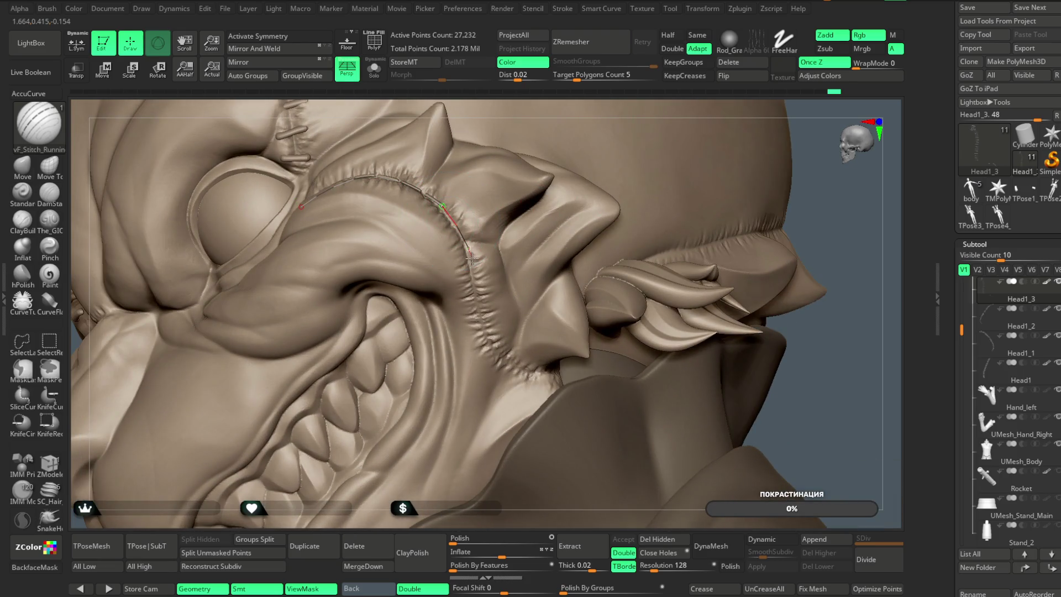
{"action": "left_click", "coordinate": [567, 374]}
{"action": "left_click_drag", "start_coordinate": [868, 241], "coordinate": [477, 320]}
{"action": "left_click", "coordinate": [461, 327]}
Inspect the cheek seam, step back in the Undo History bar, then redo one step
{"action": "mouse_move", "coordinate": [627, 232]}
{"action": "left_mouse_down"}
{"action": "mouse_move", "coordinate": [420, 359]}
{"action": "mouse_move", "coordinate": [389, 398]}
{"action": "mouse_move", "coordinate": [477, 400]}
{"action": "mouse_move", "coordinate": [470, 382]}
{"action": "mouse_move", "coordinate": [441, 369]}
{"action": "mouse_move", "coordinate": [462, 342]}
{"action": "mouse_move", "coordinate": [667, 249]}
{"action": "mouse_move", "coordinate": [611, 260]}
{"action": "mouse_move", "coordinate": [467, 330]}
{"action": "left_mouse_up"}
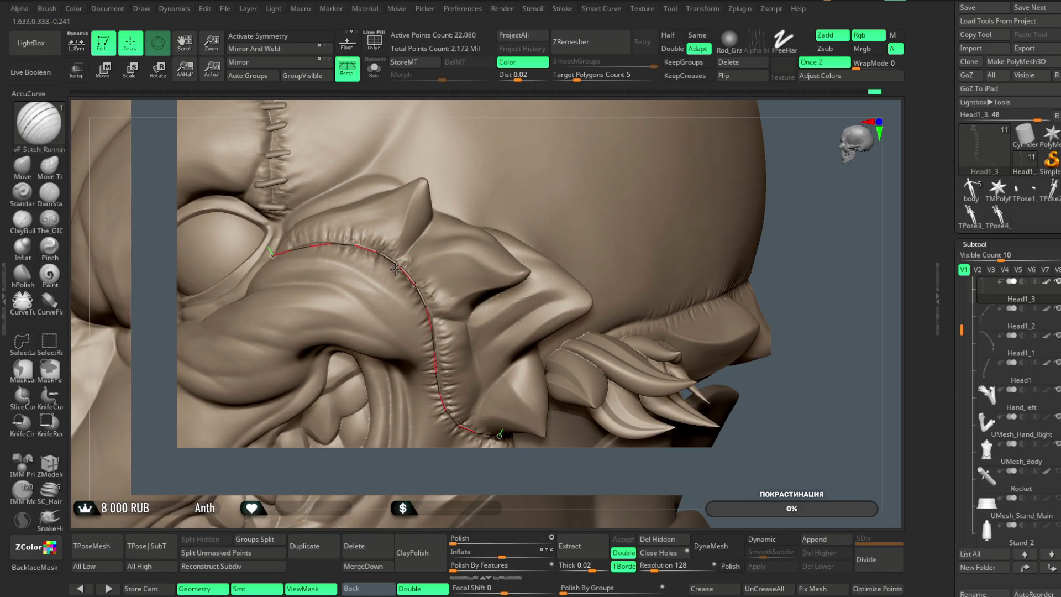
{"action": "mouse_move", "coordinate": [782, 164]}
{"action": "left_mouse_down"}
{"action": "mouse_move", "coordinate": [848, 155]}
{"action": "mouse_move", "coordinate": [805, 147]}
{"action": "mouse_move", "coordinate": [797, 132]}
{"action": "mouse_move", "coordinate": [690, 116]}
{"action": "left_mouse_up"}
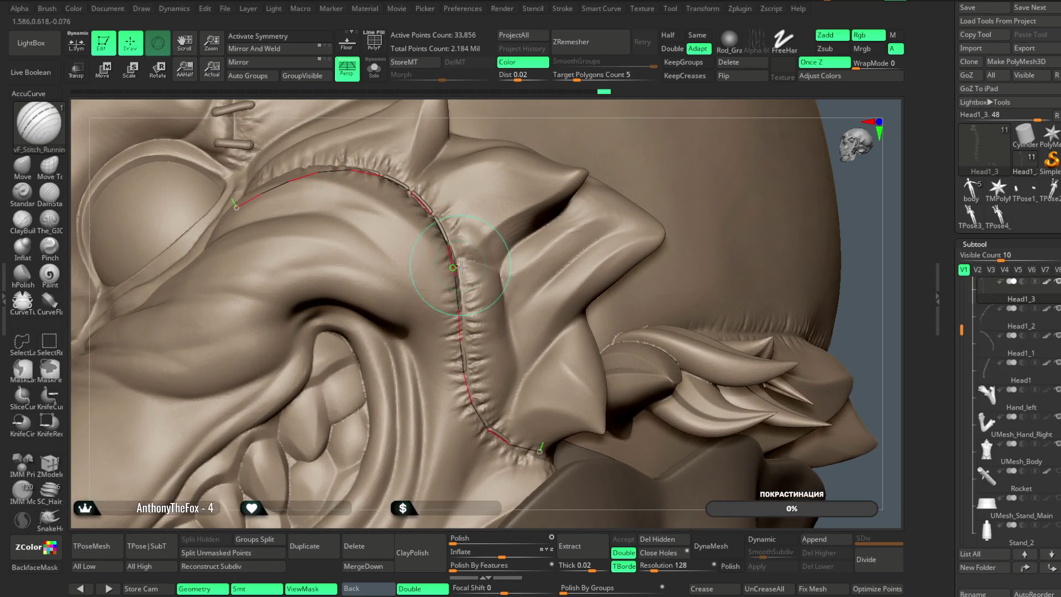
{"action": "left_click", "coordinate": [583, 95]}
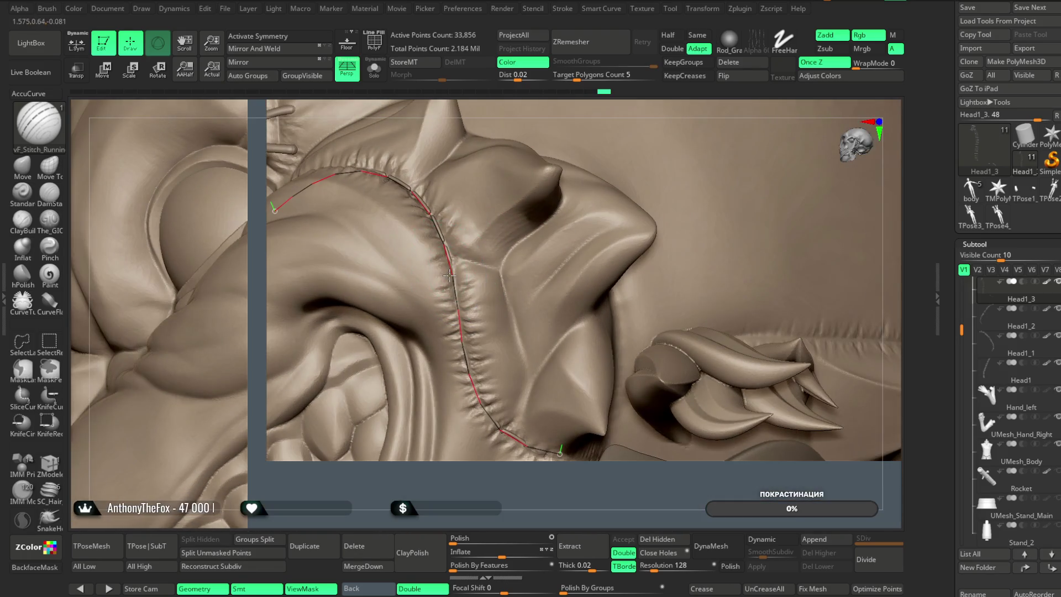
{"action": "key", "text": "ctrl+shift+z"}
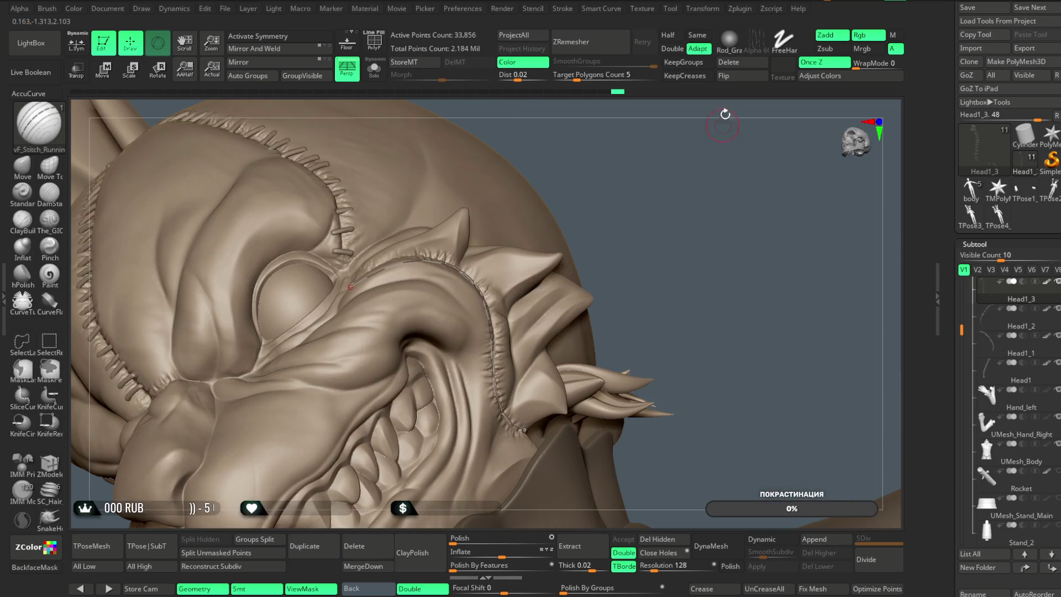
Thicken the cheek stitches with Deformation Inflate under Solo, then show the full head again
{"action": "left_click", "coordinate": [373, 74]}
{"action": "mouse_move", "coordinate": [542, 165]}
{"action": "left_mouse_down"}
{"action": "mouse_move", "coordinate": [582, 186]}
{"action": "mouse_move", "coordinate": [595, 227]}
{"action": "mouse_move", "coordinate": [602, 221]}
{"action": "left_mouse_up"}
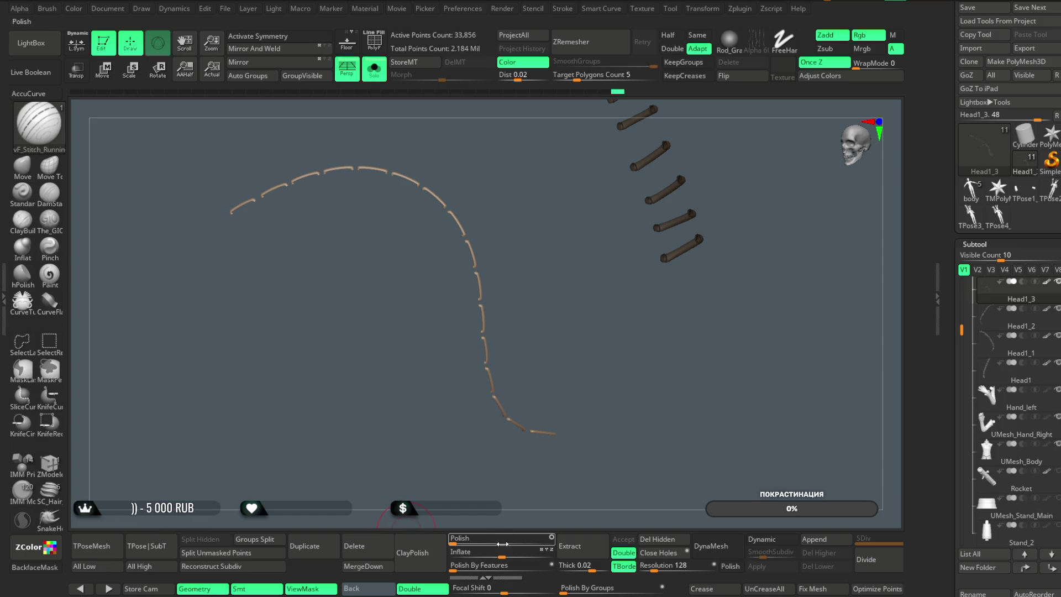
{"action": "left_click_drag", "start_coordinate": [504, 554], "coordinate": [503, 555]}
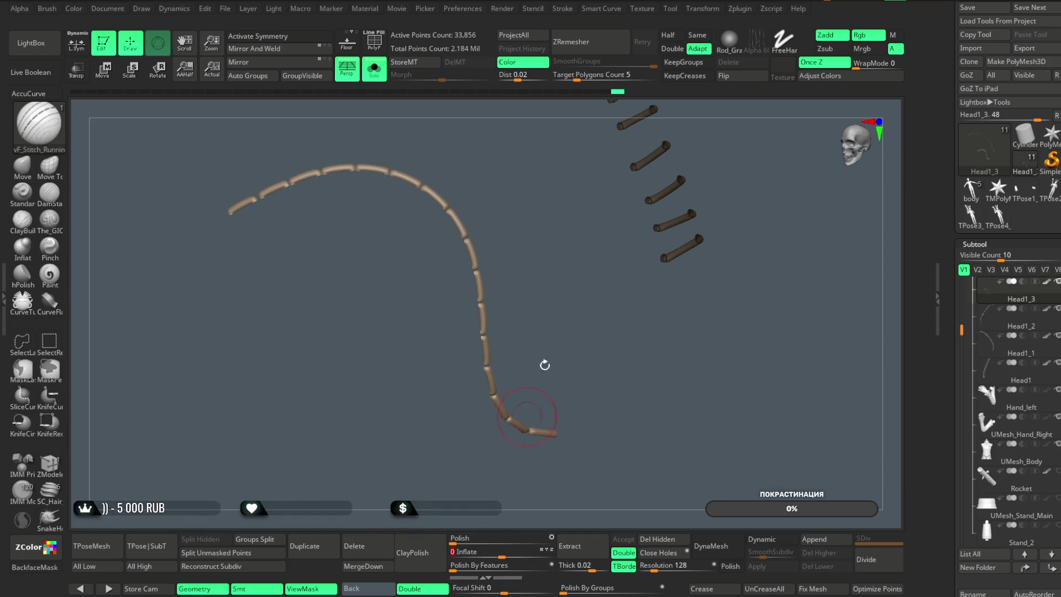
{"action": "left_click_drag", "start_coordinate": [540, 402], "coordinate": [497, 206]}
{"action": "left_click", "coordinate": [378, 75]}
{"action": "mouse_move", "coordinate": [698, 177]}
{"action": "left_mouse_down"}
{"action": "mouse_move", "coordinate": [727, 187]}
{"action": "mouse_move", "coordinate": [710, 189]}
{"action": "mouse_move", "coordinate": [703, 171]}
{"action": "mouse_move", "coordinate": [177, 237]}
{"action": "left_mouse_up"}
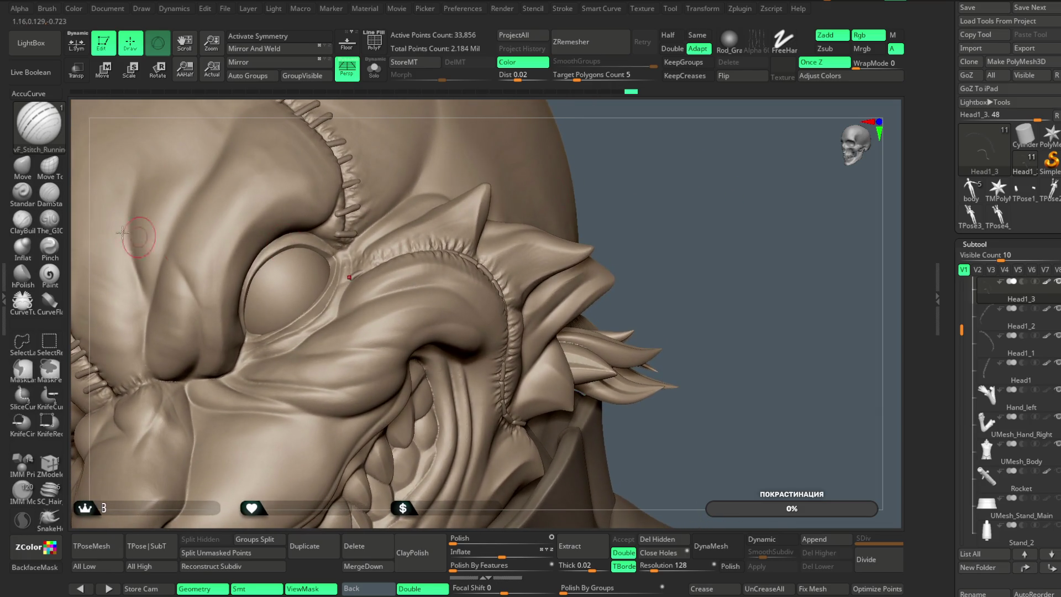
{"action": "left_click", "coordinate": [22, 166]}
{"action": "key", "text": "space"}
{"action": "left_click_drag", "start_coordinate": [464, 252], "coordinate": [511, 252]}
{"action": "left_click_drag", "start_coordinate": [413, 242], "coordinate": [405, 245]}
{"action": "mouse_move", "coordinate": [613, 188]}
{"action": "left_mouse_down"}
{"action": "mouse_move", "coordinate": [656, 177]}
{"action": "mouse_move", "coordinate": [420, 243]}
{"action": "left_mouse_up"}
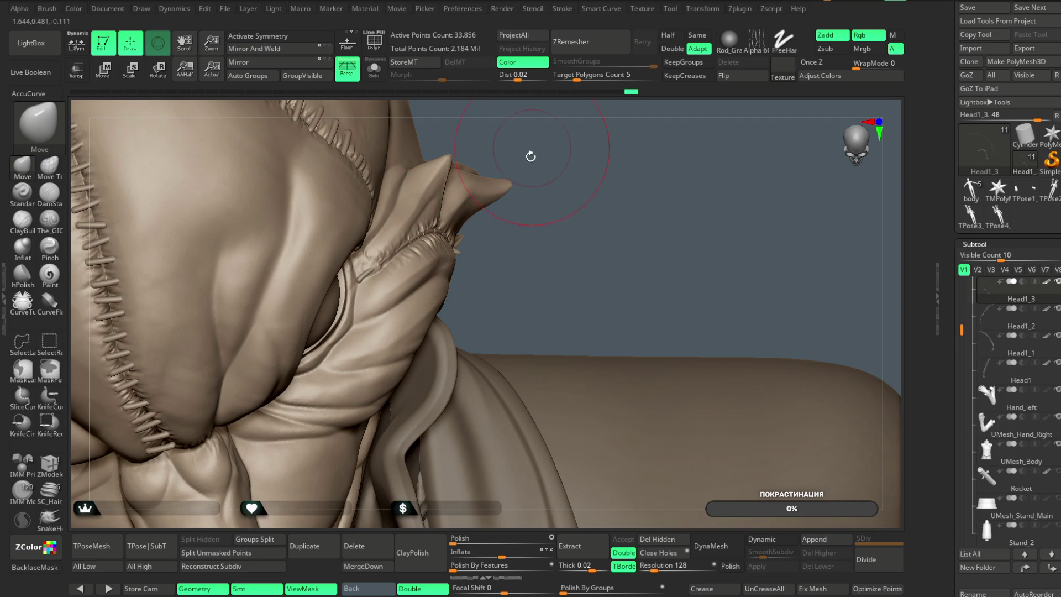
{"action": "left_click_drag", "start_coordinate": [532, 152], "coordinate": [399, 249]}
{"action": "left_click_drag", "start_coordinate": [536, 168], "coordinate": [481, 190]}
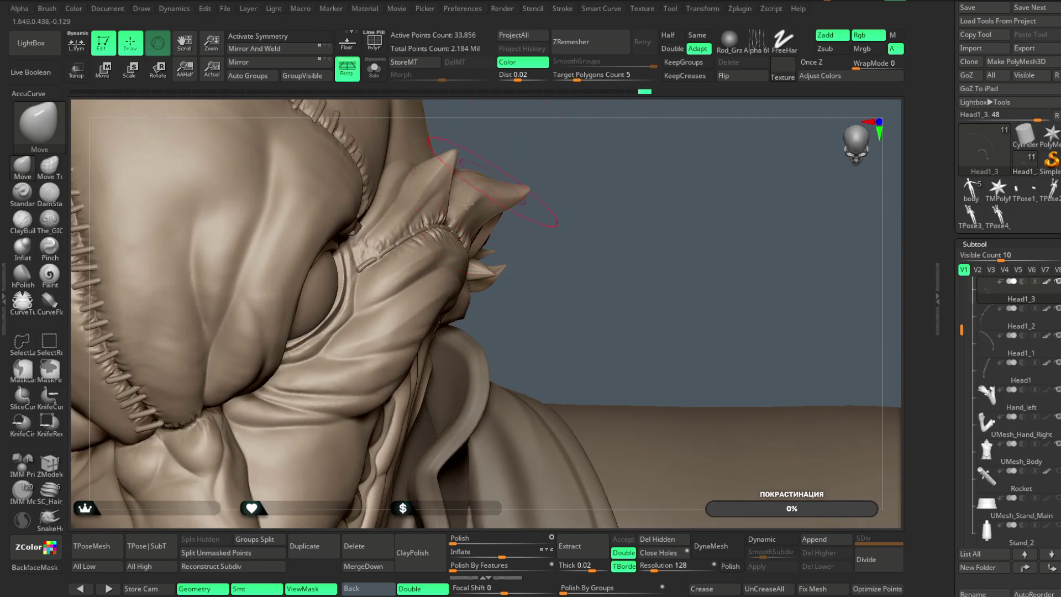
{"action": "left_click_drag", "start_coordinate": [543, 168], "coordinate": [481, 261]}
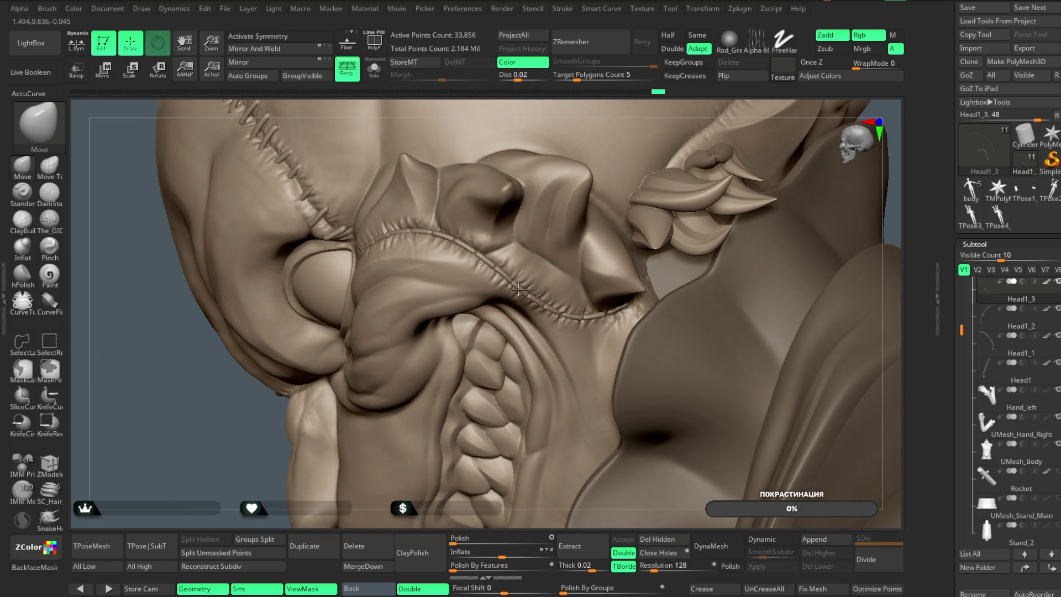
{"action": "left_click_drag", "start_coordinate": [606, 311], "coordinate": [566, 275]}
{"action": "mouse_move", "coordinate": [684, 143]}
{"action": "left_mouse_down"}
{"action": "mouse_move", "coordinate": [632, 208]}
{"action": "mouse_move", "coordinate": [680, 151]}
{"action": "mouse_move", "coordinate": [674, 135]}
{"action": "mouse_move", "coordinate": [566, 238]}
{"action": "mouse_move", "coordinate": [433, 278]}
{"action": "left_mouse_up"}
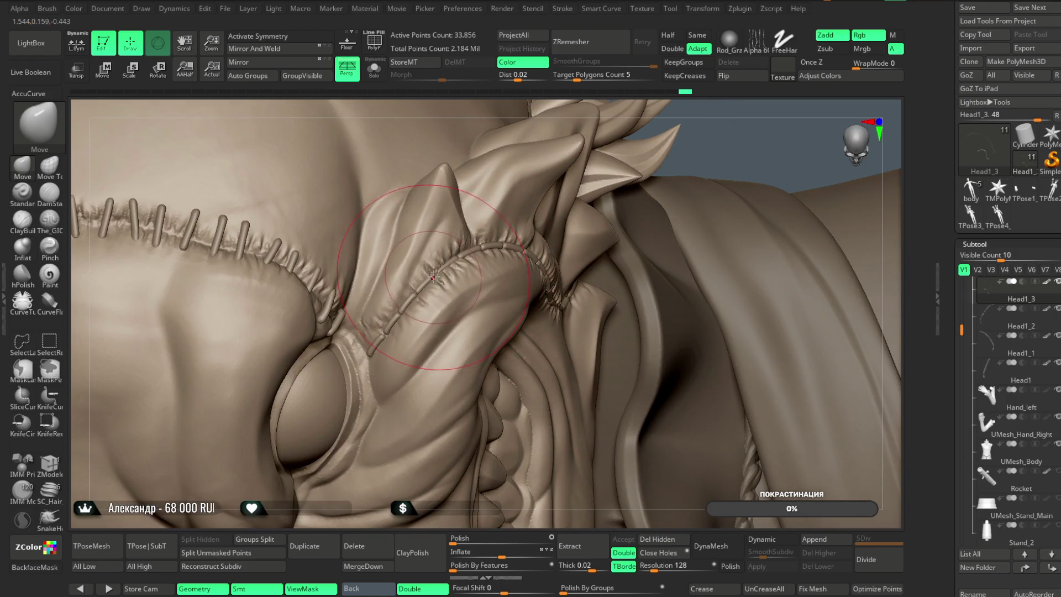
{"action": "mouse_move", "coordinate": [710, 142]}
{"action": "left_mouse_down"}
{"action": "mouse_move", "coordinate": [680, 127]}
{"action": "mouse_move", "coordinate": [645, 181]}
{"action": "mouse_move", "coordinate": [603, 173]}
{"action": "mouse_move", "coordinate": [545, 207]}
{"action": "mouse_move", "coordinate": [627, 177]}
{"action": "left_mouse_up"}
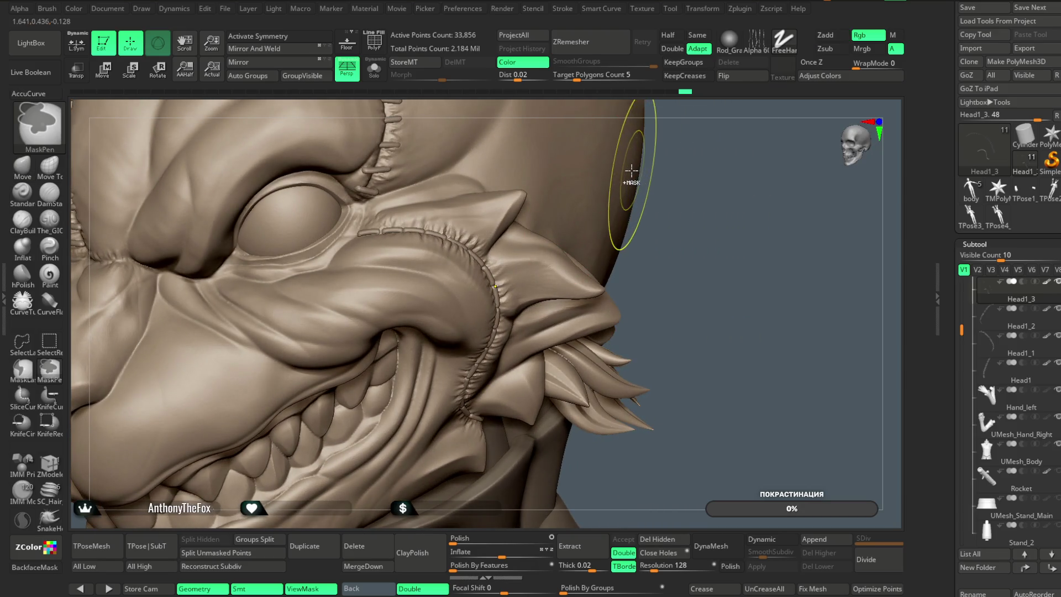
Undo the stitch strip on the snout seam and reframe the eye and snout
{"action": "key", "text": "ctrl+z"}
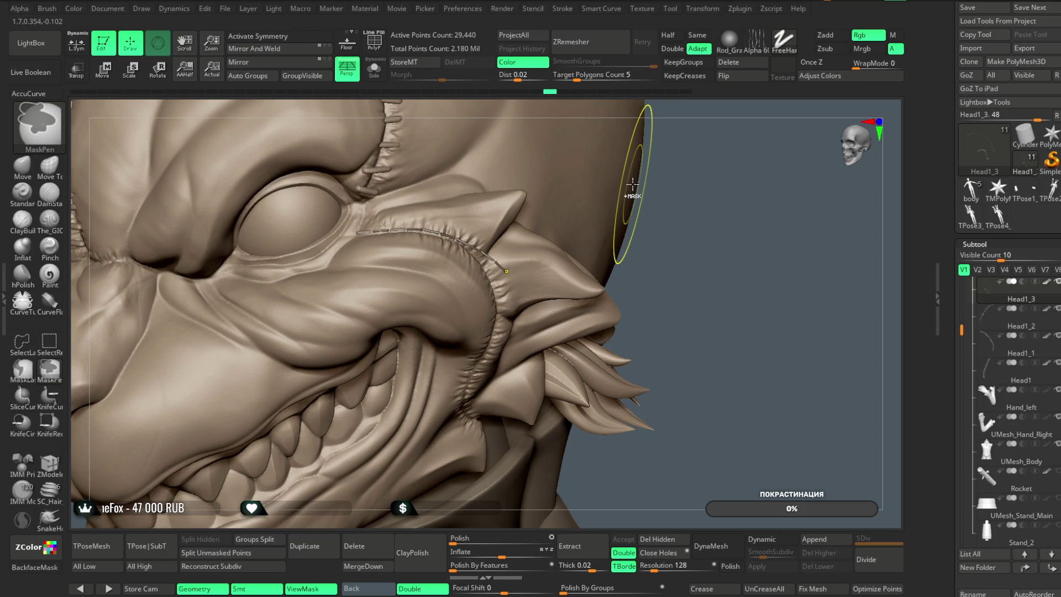
{"action": "mouse_move", "coordinate": [696, 223]}
{"action": "left_mouse_down"}
{"action": "mouse_move", "coordinate": [685, 180]}
{"action": "mouse_move", "coordinate": [597, 200]}
{"action": "left_mouse_up"}
{"action": "key", "text": "space"}
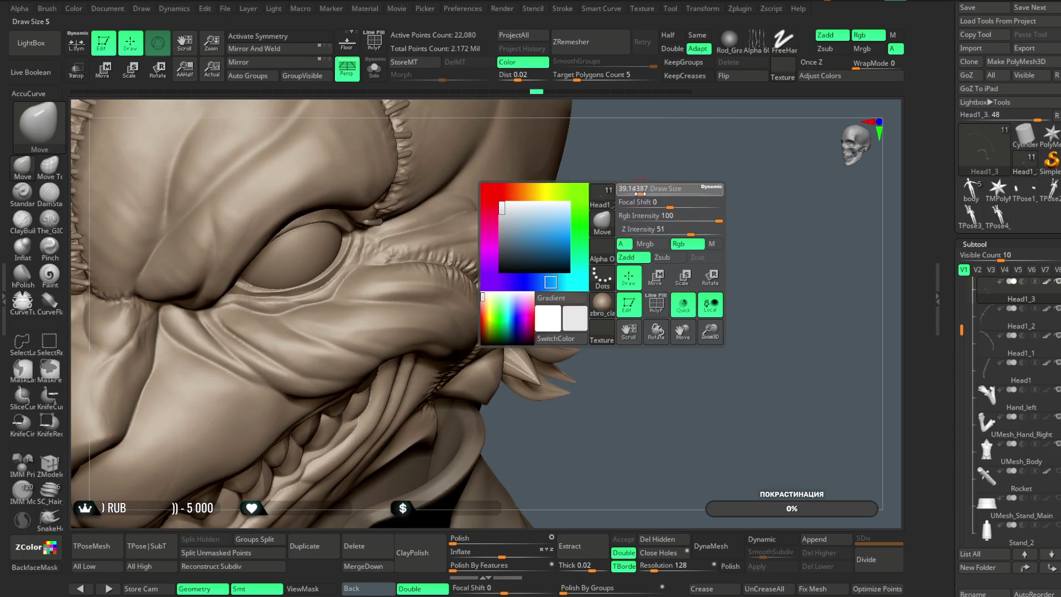
Draw fell stitches along the eye-to-snout seam with vF_Stitch_Fell, accepting the Undo History warning
{"action": "key", "text": "b"}
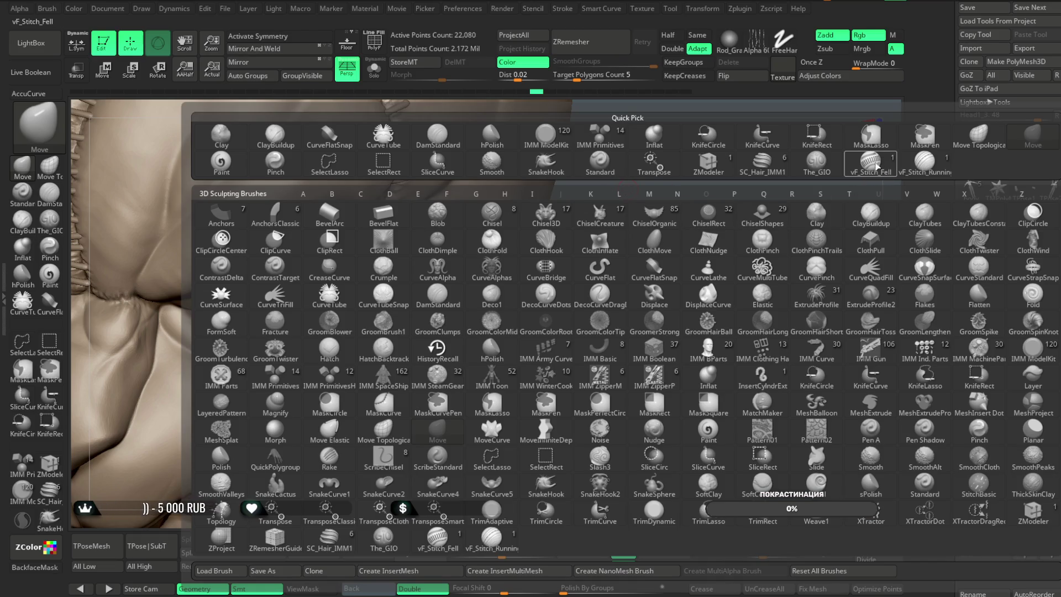
{"action": "left_click", "coordinate": [878, 165]}
{"action": "key", "text": "space"}
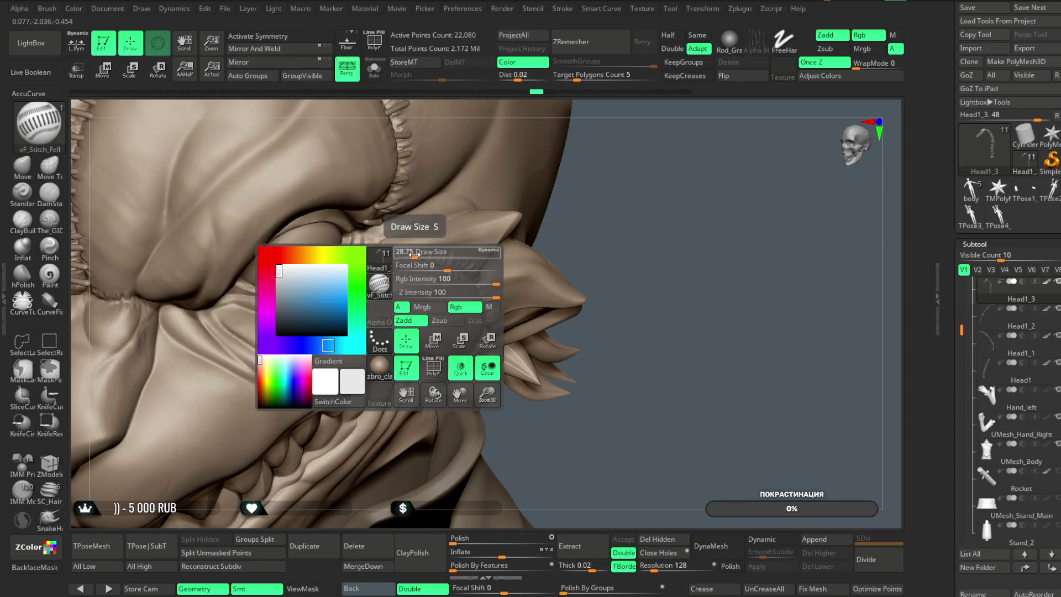
{"action": "left_click_drag", "start_coordinate": [627, 185], "coordinate": [385, 263]}
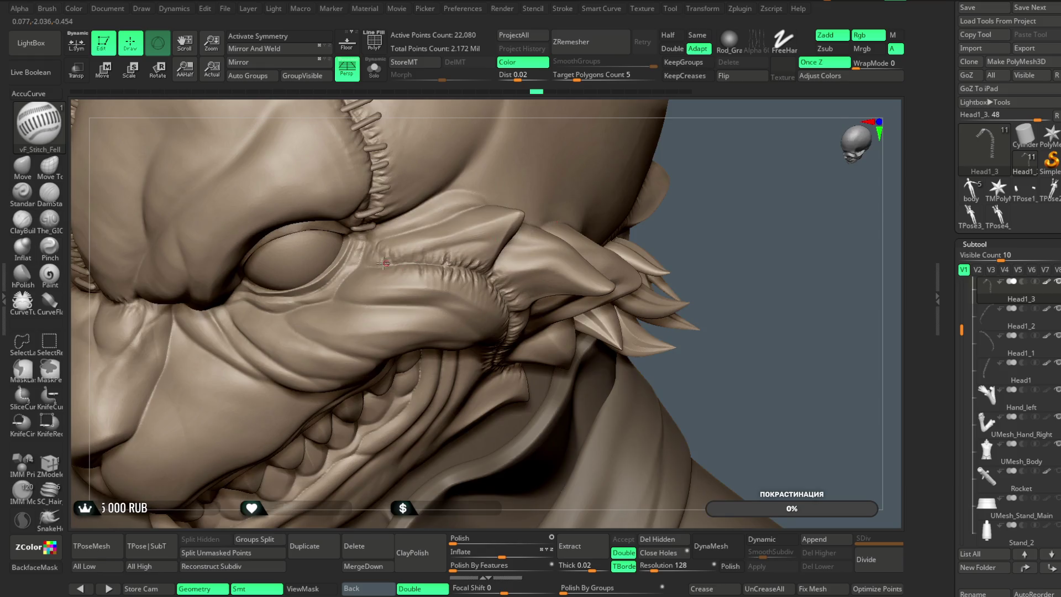
{"action": "left_click_drag", "start_coordinate": [452, 267], "coordinate": [473, 277]}
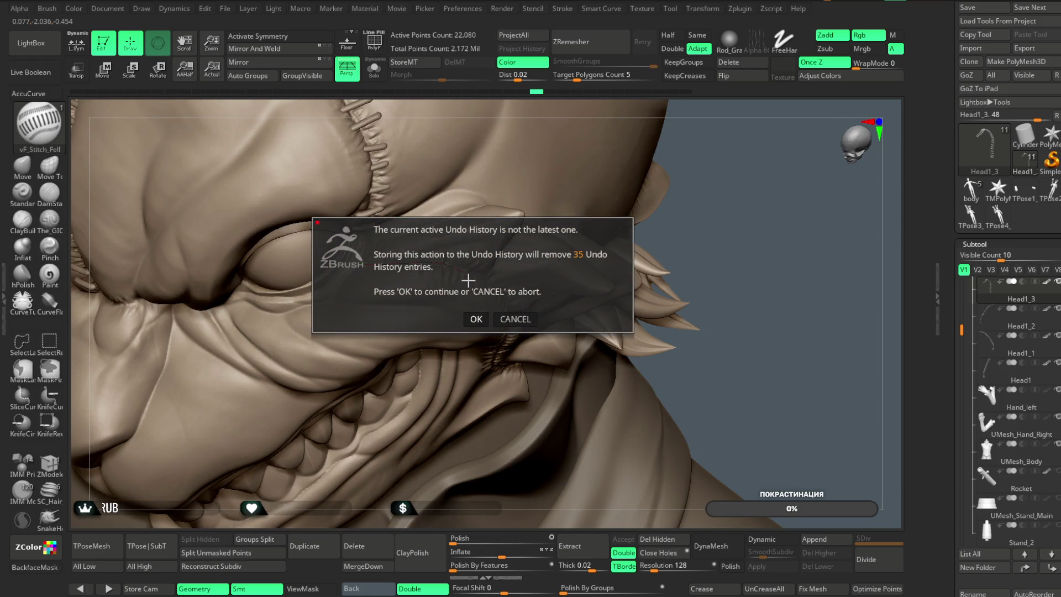
{"action": "left_click", "coordinate": [476, 318]}
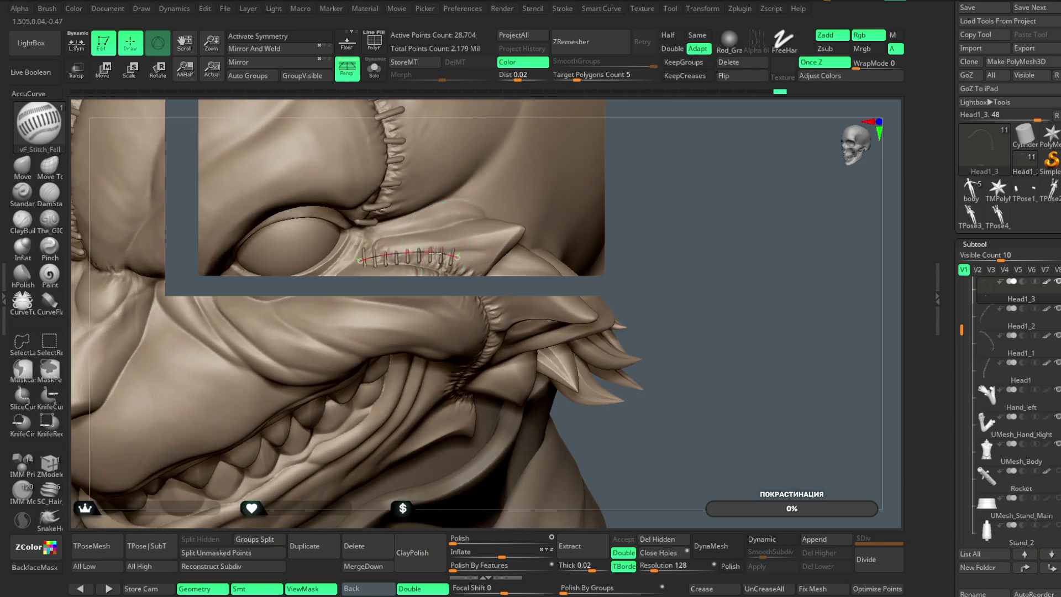
{"action": "mouse_move", "coordinate": [659, 179]}
{"action": "right_mouse_down", "text": "ctrl"}
{"action": "mouse_move", "coordinate": [644, 238]}
{"action": "mouse_move", "coordinate": [430, 299]}
{"action": "right_mouse_up", "text": "ctrl"}
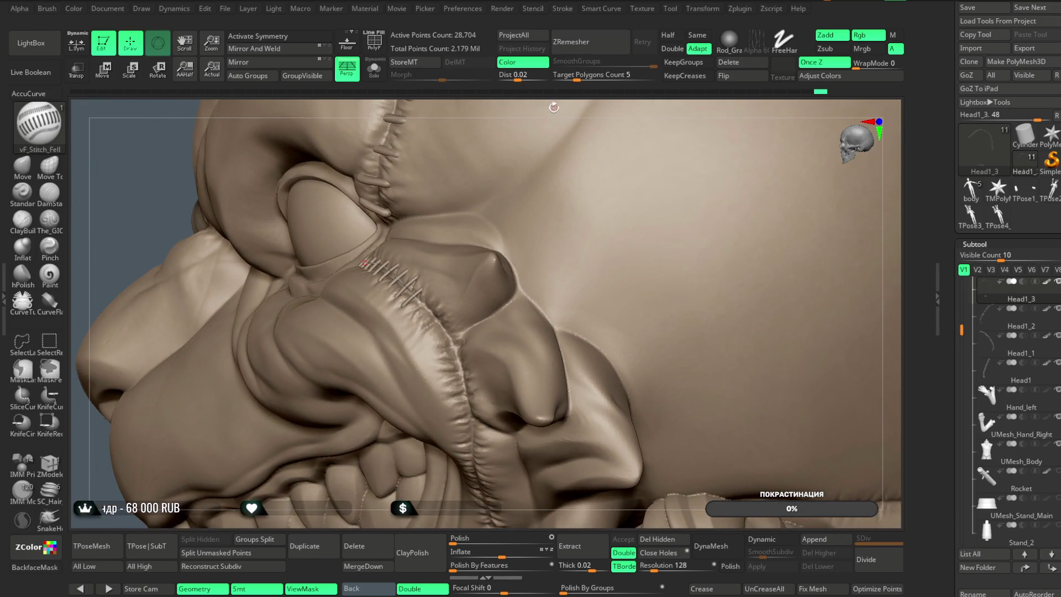
{"action": "left_click", "coordinate": [425, 319], "text": "alt"}
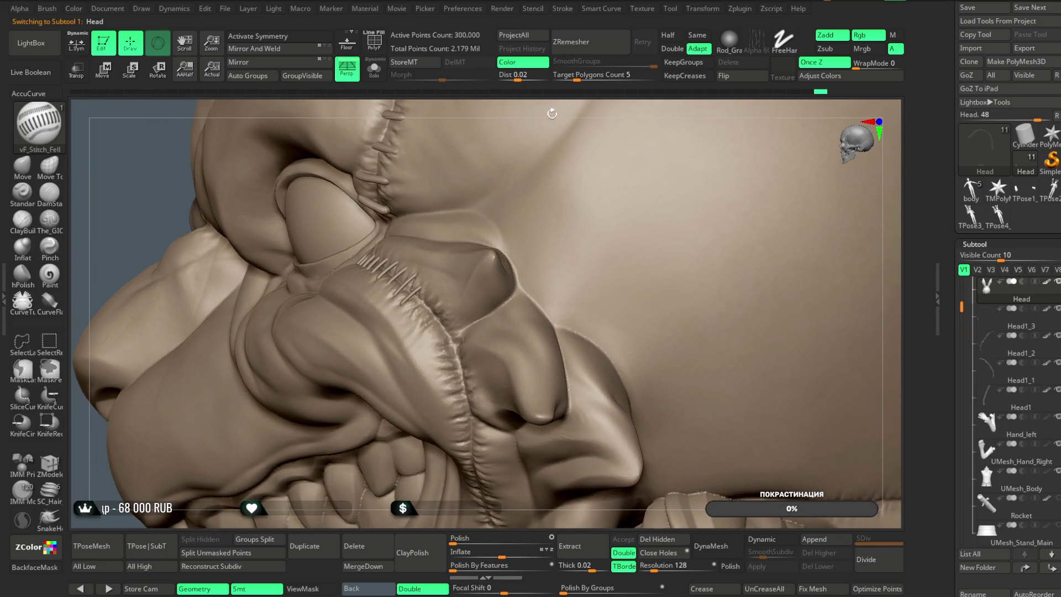
Mask and clear the Head around the seam, then select the Head1_3 stitch subtool
{"action": "left_click_drag", "start_coordinate": [411, 299], "coordinate": [422, 304]}
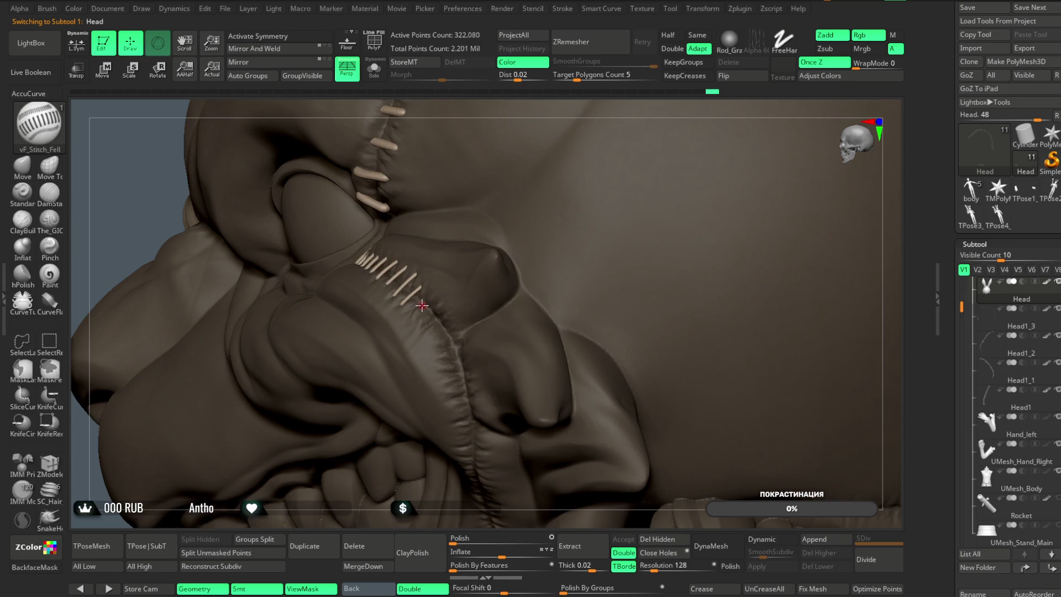
{"action": "left_click", "coordinate": [445, 307], "text": "ctrl+shift"}
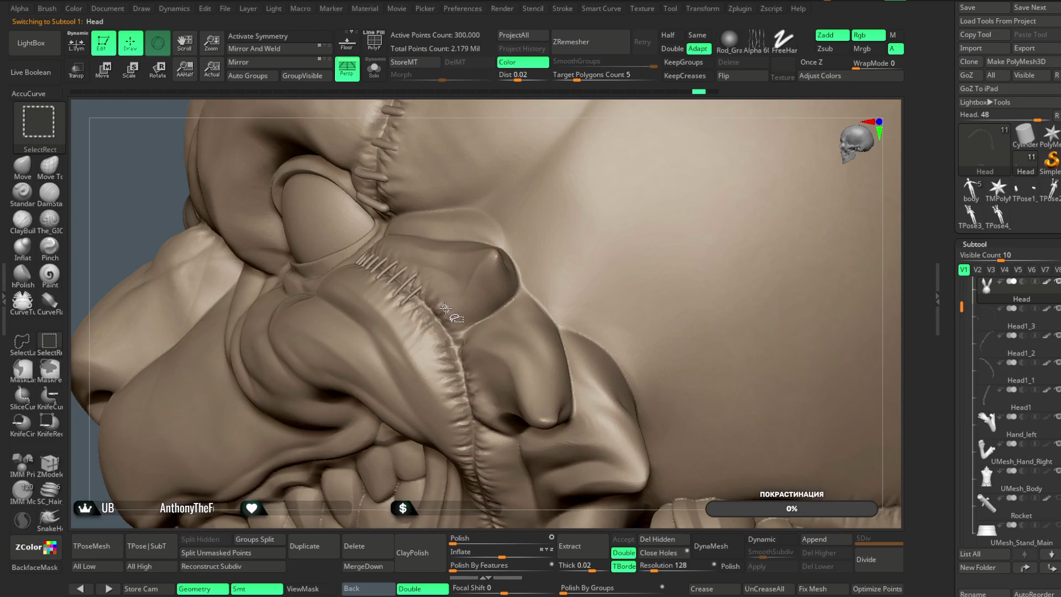
{"action": "right_click_drag", "start_coordinate": [446, 313], "coordinate": [414, 285]}
{"action": "left_click", "coordinate": [406, 285], "text": "alt"}
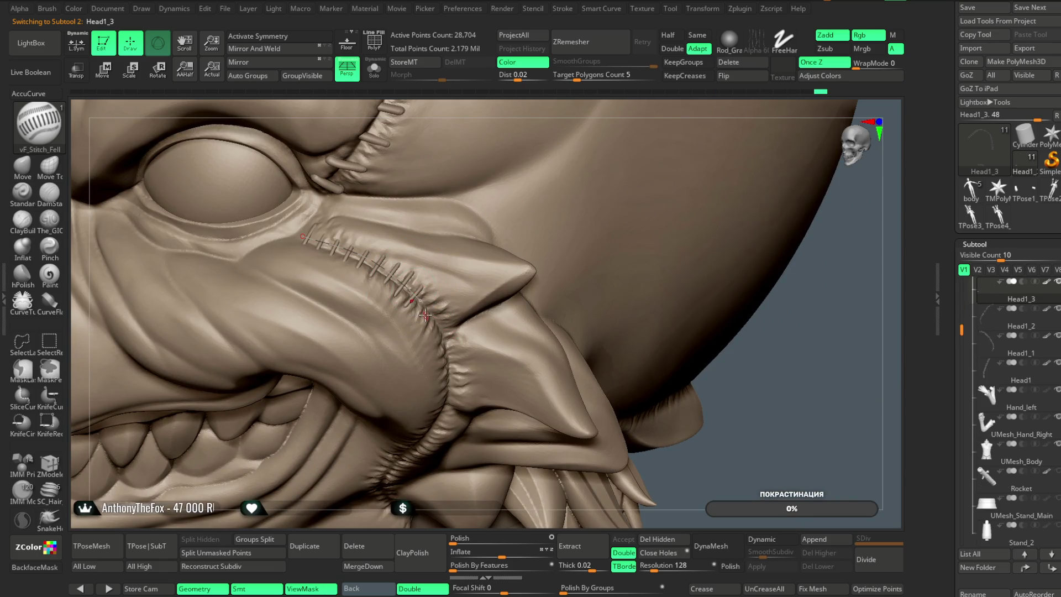
Regenerate the fell stitches so they run to the end of the snout curve
{"action": "right_click_drag", "start_coordinate": [609, 331], "coordinate": [448, 324]}
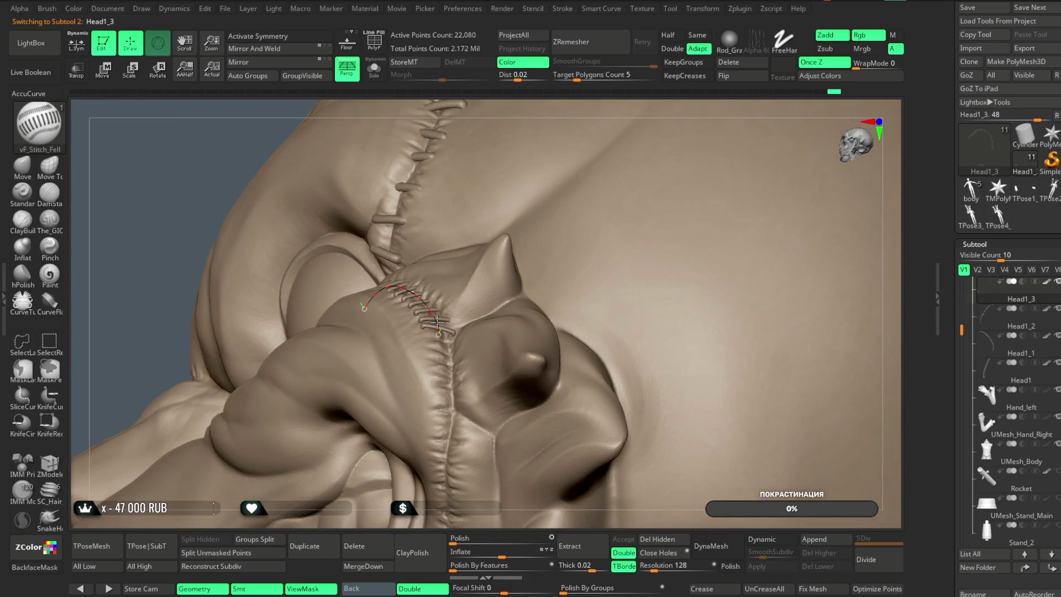
{"action": "left_click", "coordinate": [420, 300]}
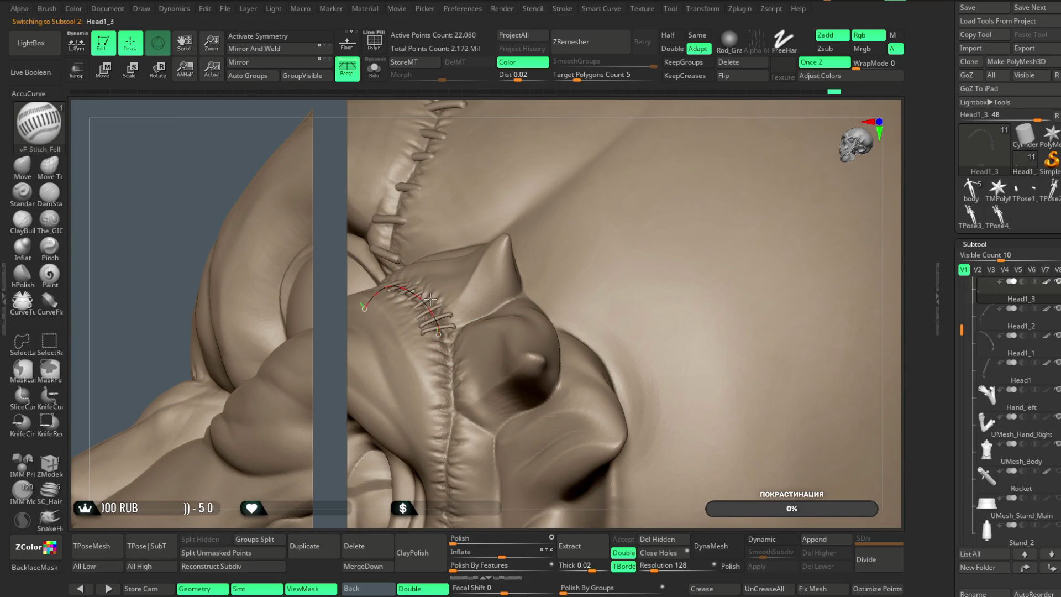
{"action": "left_click", "coordinate": [443, 333]}
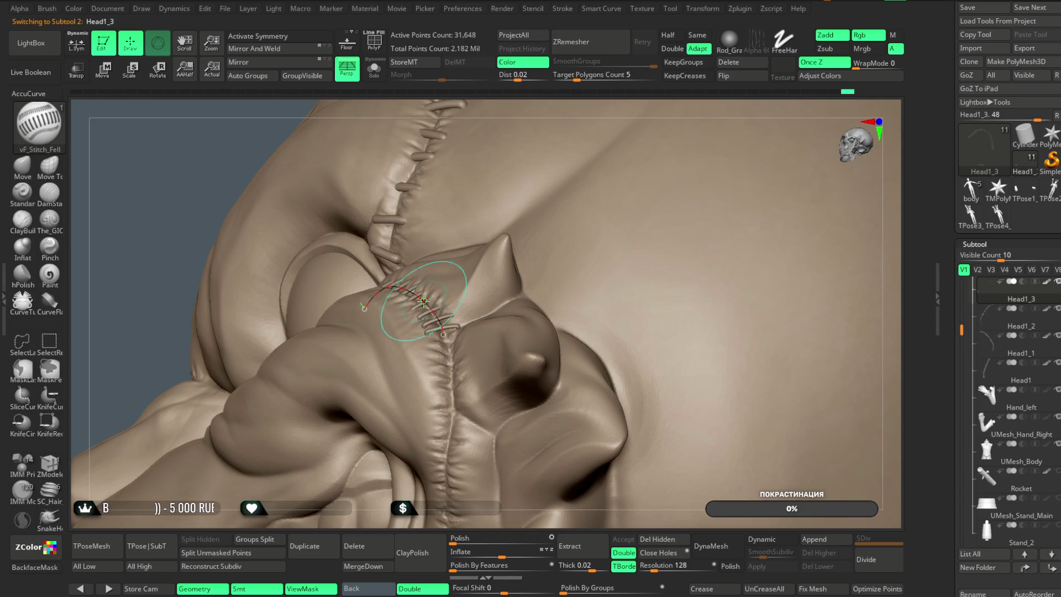
{"action": "mouse_move", "coordinate": [427, 302]}
{"action": "left_mouse_down"}
{"action": "mouse_move", "coordinate": [623, 147]}
{"action": "mouse_move", "coordinate": [600, 151]}
{"action": "mouse_move", "coordinate": [428, 273]}
{"action": "left_mouse_up"}
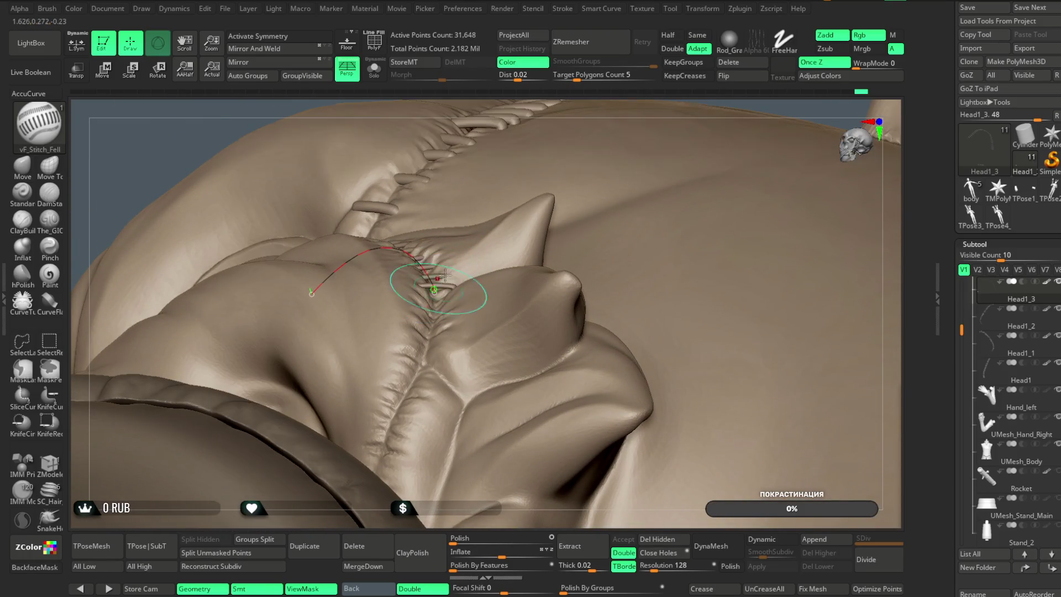
{"action": "mouse_move", "coordinate": [592, 106]}
{"action": "left_mouse_down"}
{"action": "mouse_move", "coordinate": [594, 166]}
{"action": "mouse_move", "coordinate": [450, 468]}
{"action": "left_mouse_up"}
Draw a vF_Stitch_Fell curve down the cheek seam toward the snout
{"action": "left_click_drag", "start_coordinate": [440, 526], "coordinate": [512, 231]}
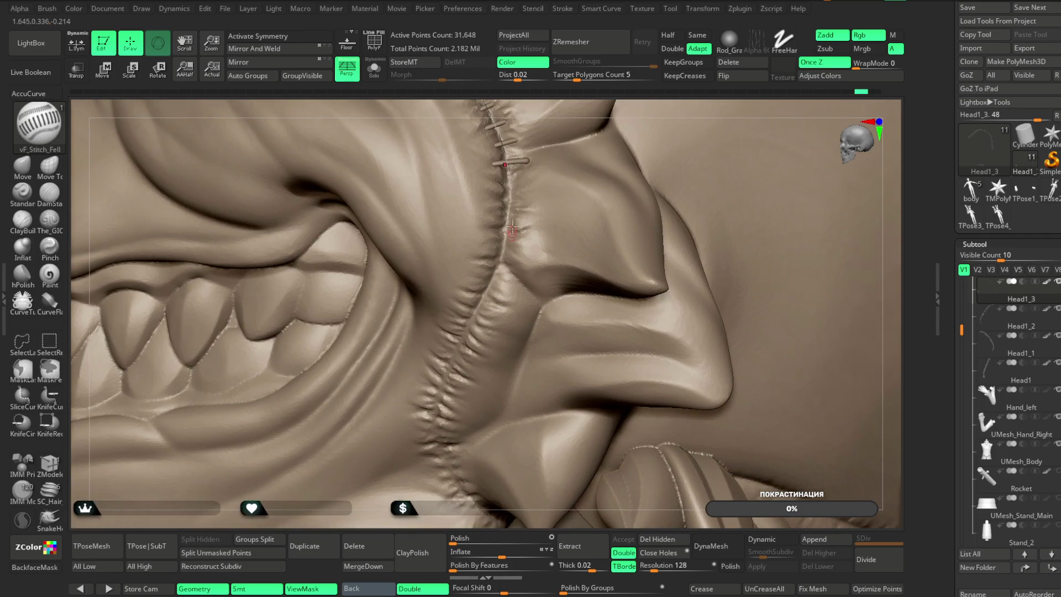
{"action": "left_click_drag", "start_coordinate": [510, 188], "coordinate": [509, 186]}
{"action": "left_click_drag", "start_coordinate": [439, 398], "coordinate": [443, 445]}
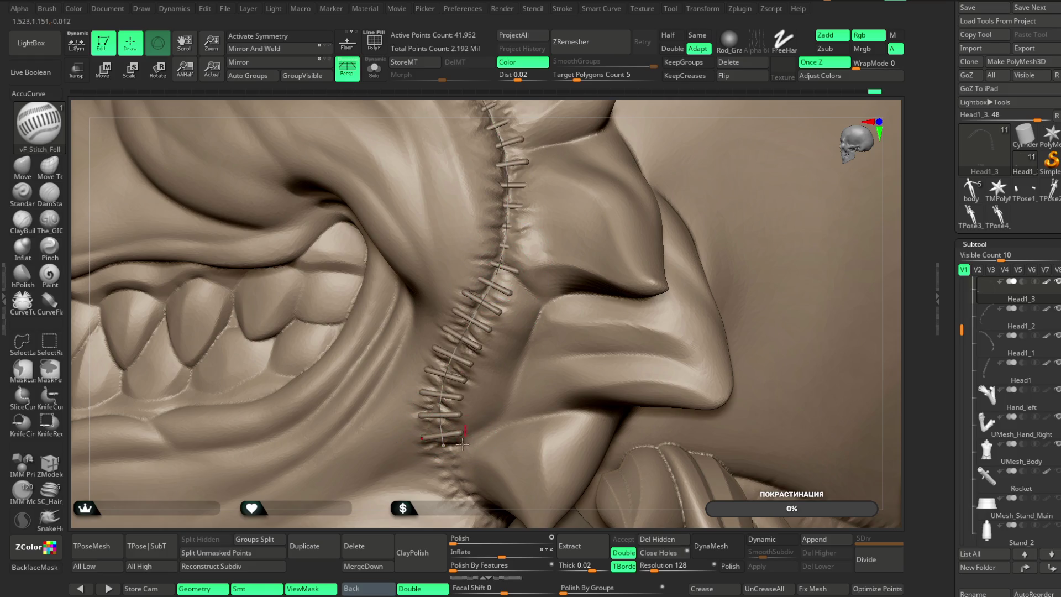
{"action": "mouse_move", "coordinate": [450, 517]}
{"action": "left_mouse_down"}
{"action": "mouse_move", "coordinate": [514, 276]}
{"action": "mouse_move", "coordinate": [580, 148]}
{"action": "mouse_move", "coordinate": [582, 73]}
{"action": "mouse_move", "coordinate": [628, 111]}
{"action": "left_mouse_up"}
{"action": "left_click_drag", "start_coordinate": [624, 191], "coordinate": [625, 225], "text": "alt"}
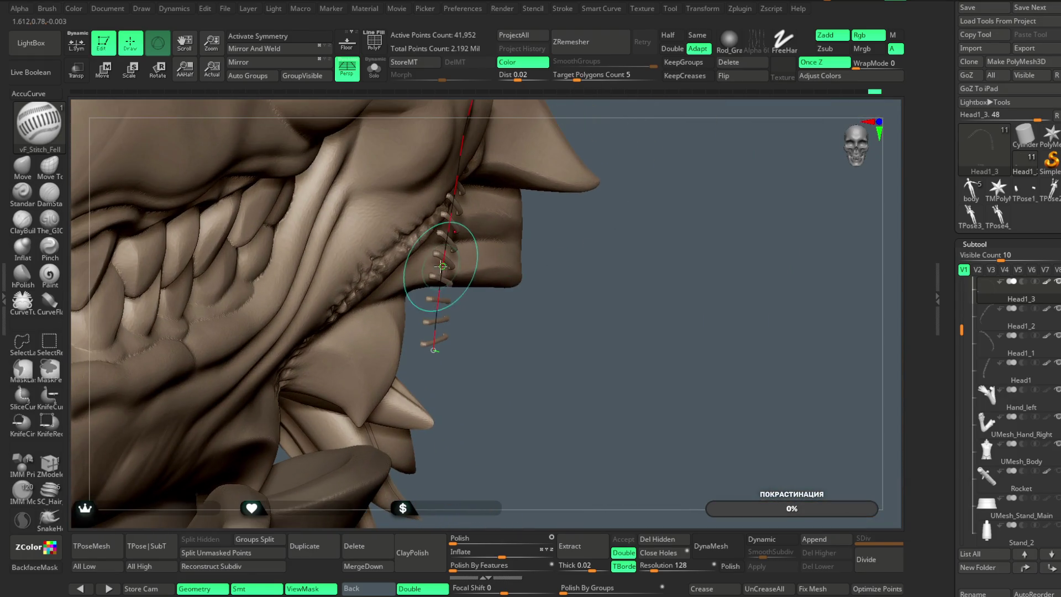
{"action": "mouse_move", "coordinate": [540, 253]}
{"action": "left_mouse_down"}
{"action": "mouse_move", "coordinate": [407, 331]}
{"action": "mouse_move", "coordinate": [431, 351]}
{"action": "left_mouse_up"}
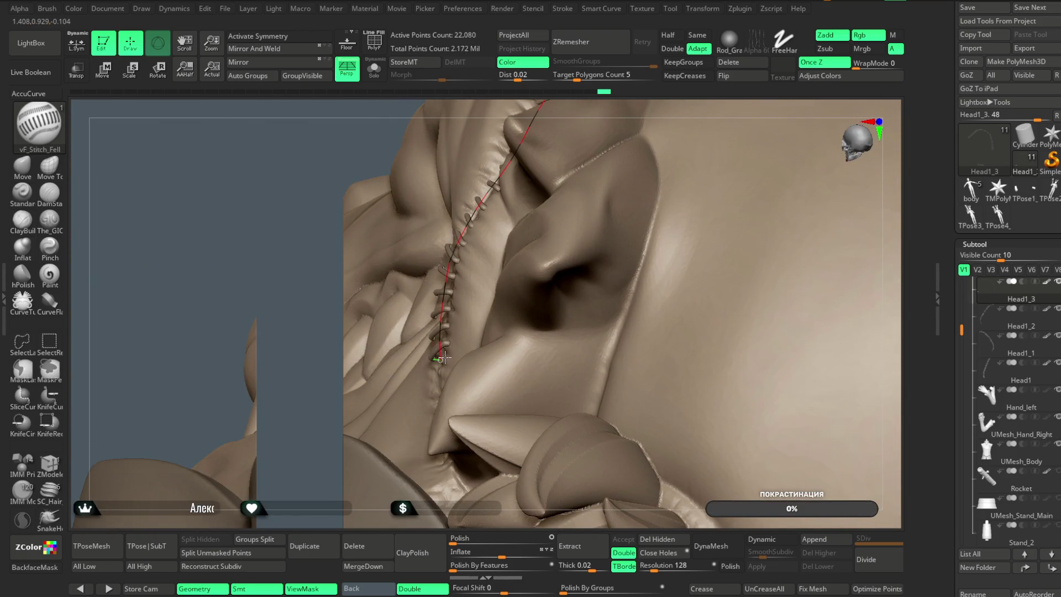
{"action": "mouse_move", "coordinate": [589, 99]}
{"action": "left_mouse_down"}
{"action": "mouse_move", "coordinate": [623, 94]}
{"action": "mouse_move", "coordinate": [637, 125]}
{"action": "mouse_move", "coordinate": [527, 213]}
{"action": "mouse_move", "coordinate": [497, 194]}
{"action": "left_mouse_up"}
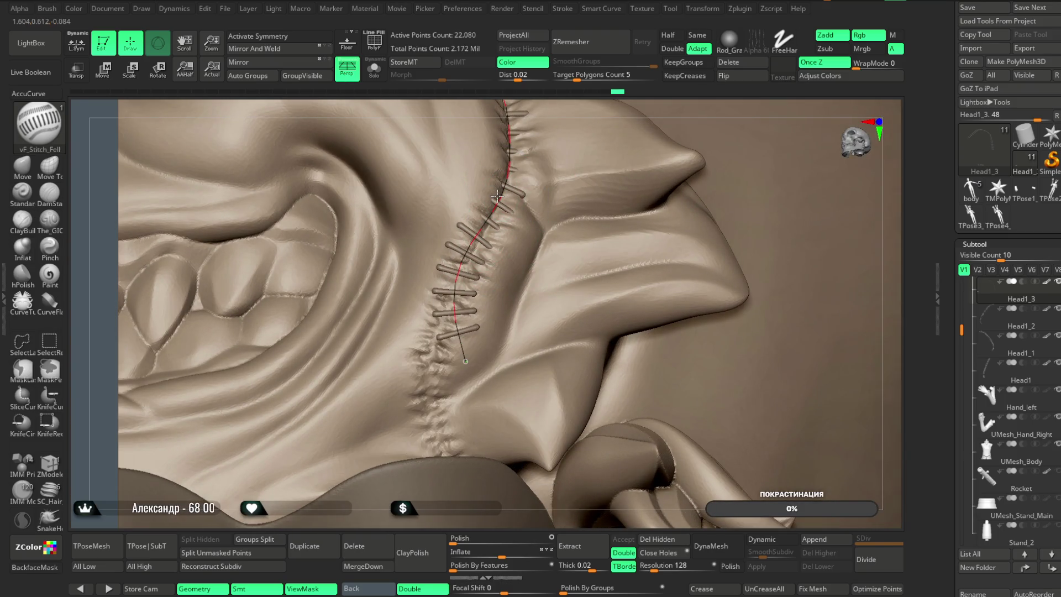
Reshape the curve's lower end and generate the stitches, raising active points to 47,840
{"action": "left_click_drag", "start_coordinate": [465, 361], "coordinate": [450, 358]}
{"action": "mouse_move", "coordinate": [577, 106]}
{"action": "left_mouse_down"}
{"action": "mouse_move", "coordinate": [535, 94]}
{"action": "mouse_move", "coordinate": [480, 237]}
{"action": "left_mouse_up"}
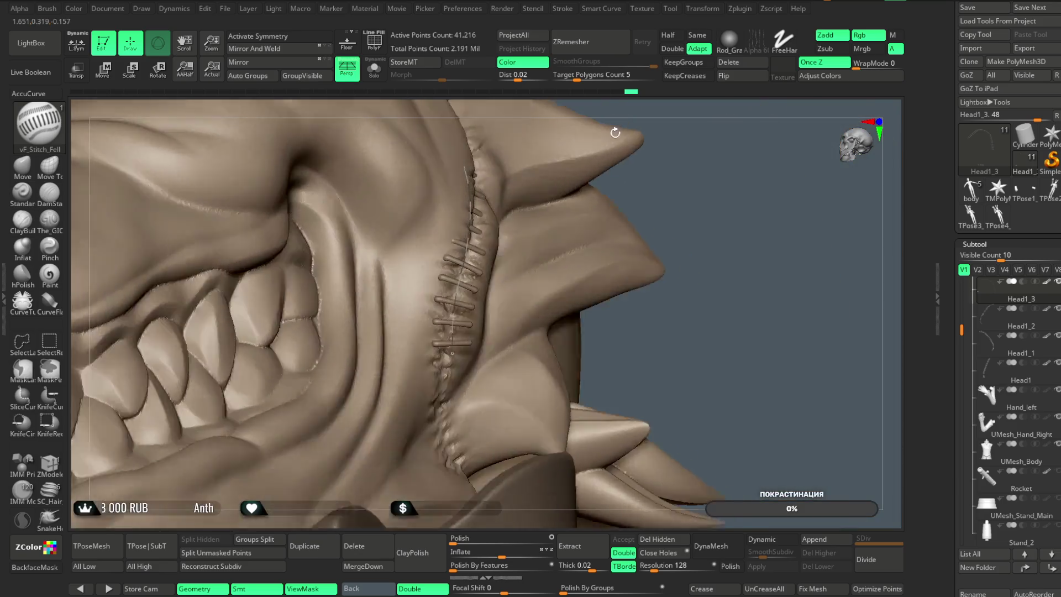
{"action": "mouse_move", "coordinate": [553, 193]}
{"action": "left_mouse_down"}
{"action": "mouse_move", "coordinate": [622, 161]}
{"action": "mouse_move", "coordinate": [460, 286]}
{"action": "left_mouse_up"}
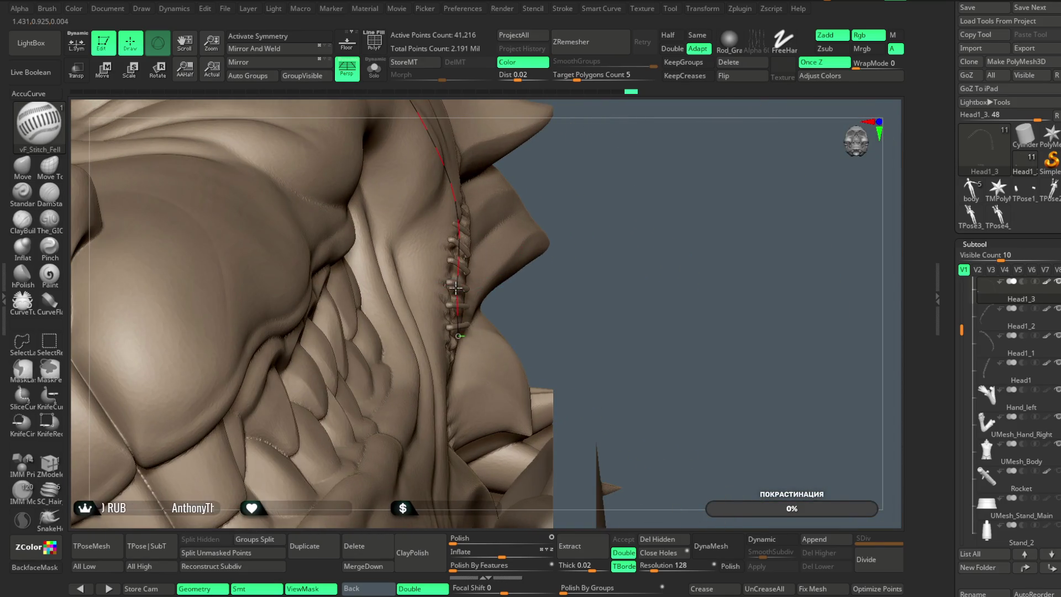
{"action": "mouse_move", "coordinate": [553, 190]}
{"action": "left_mouse_down"}
{"action": "mouse_move", "coordinate": [608, 144]}
{"action": "mouse_move", "coordinate": [511, 253]}
{"action": "left_mouse_up"}
{"action": "mouse_move", "coordinate": [553, 106]}
{"action": "left_mouse_down"}
{"action": "mouse_move", "coordinate": [580, 131]}
{"action": "mouse_move", "coordinate": [464, 359]}
{"action": "left_mouse_up"}
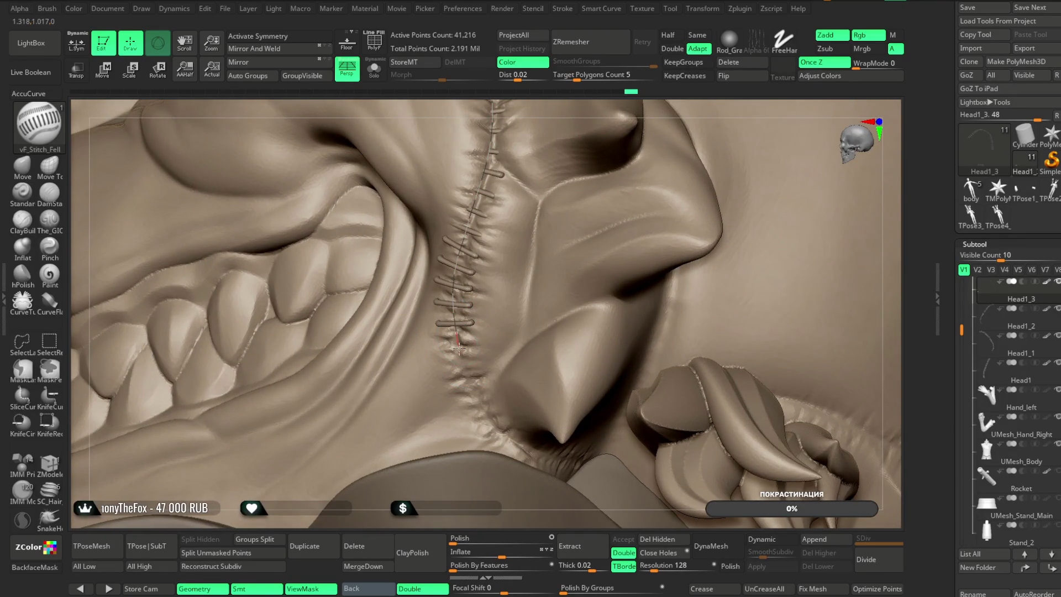
{"action": "left_click", "coordinate": [552, 456]}
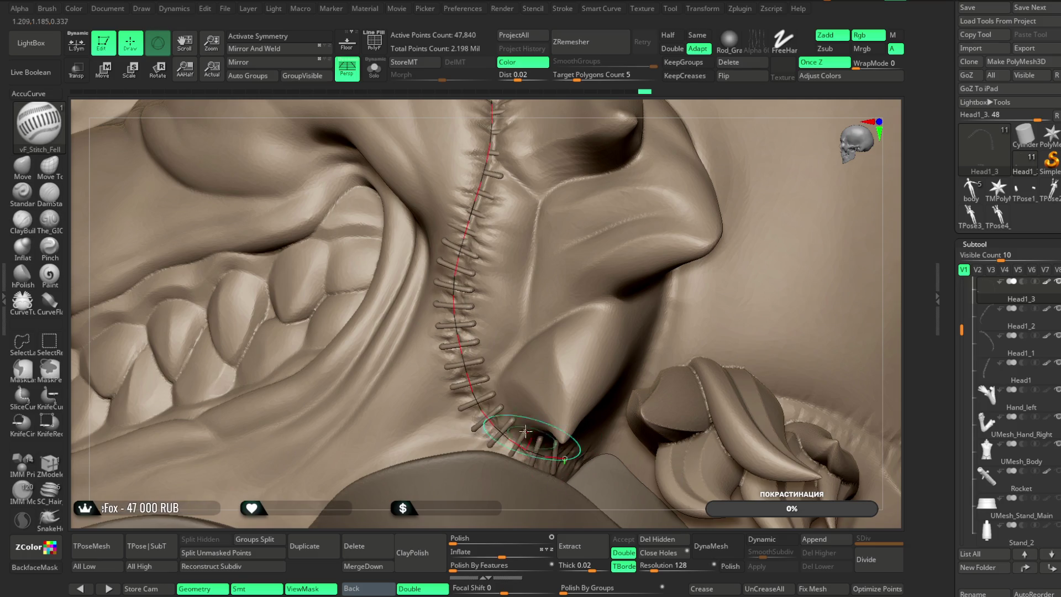
{"action": "mouse_move", "coordinate": [608, 309]}
{"action": "left_mouse_down"}
{"action": "mouse_move", "coordinate": [656, 262]}
{"action": "mouse_move", "coordinate": [586, 361]}
{"action": "mouse_move", "coordinate": [661, 232]}
{"action": "mouse_move", "coordinate": [635, 220]}
{"action": "mouse_move", "coordinate": [635, 204]}
{"action": "mouse_move", "coordinate": [710, 94]}
{"action": "left_mouse_up"}
{"action": "mouse_move", "coordinate": [709, 150]}
{"action": "left_mouse_down"}
{"action": "mouse_move", "coordinate": [733, 137]}
{"action": "mouse_move", "coordinate": [713, 147]}
{"action": "left_mouse_up"}
Select the Move brush at a larger Draw Size and orbit in on the stitched mouth and jaw
{"action": "left_click", "coordinate": [22, 166]}
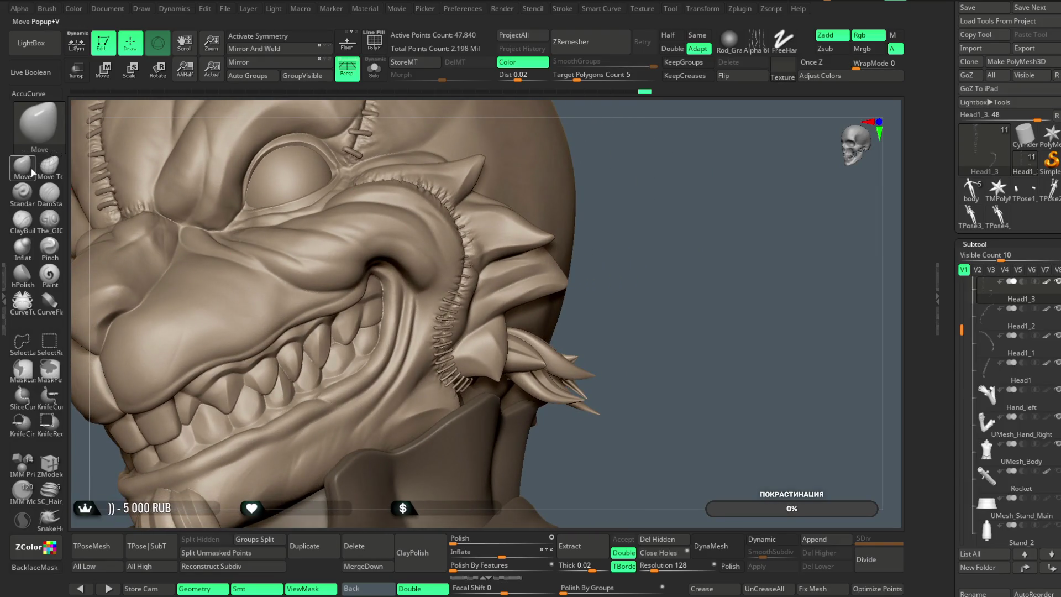
{"action": "key", "text": "space"}
{"action": "left_click_drag", "start_coordinate": [516, 303], "coordinate": [503, 299]}
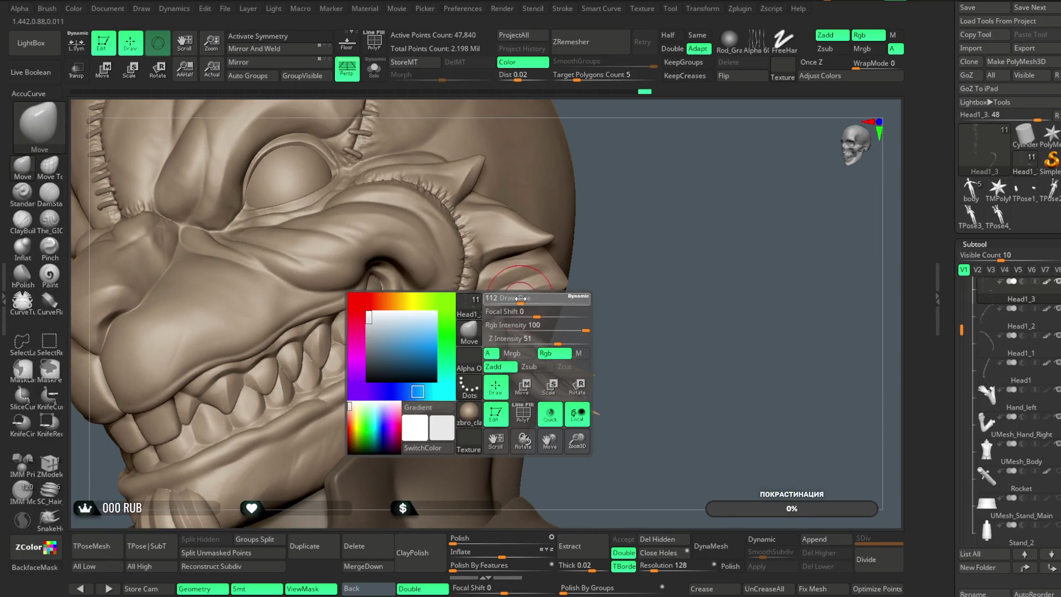
{"action": "mouse_move", "coordinate": [655, 191]}
{"action": "left_mouse_down"}
{"action": "mouse_move", "coordinate": [666, 209]}
{"action": "mouse_move", "coordinate": [660, 274]}
{"action": "left_mouse_up"}
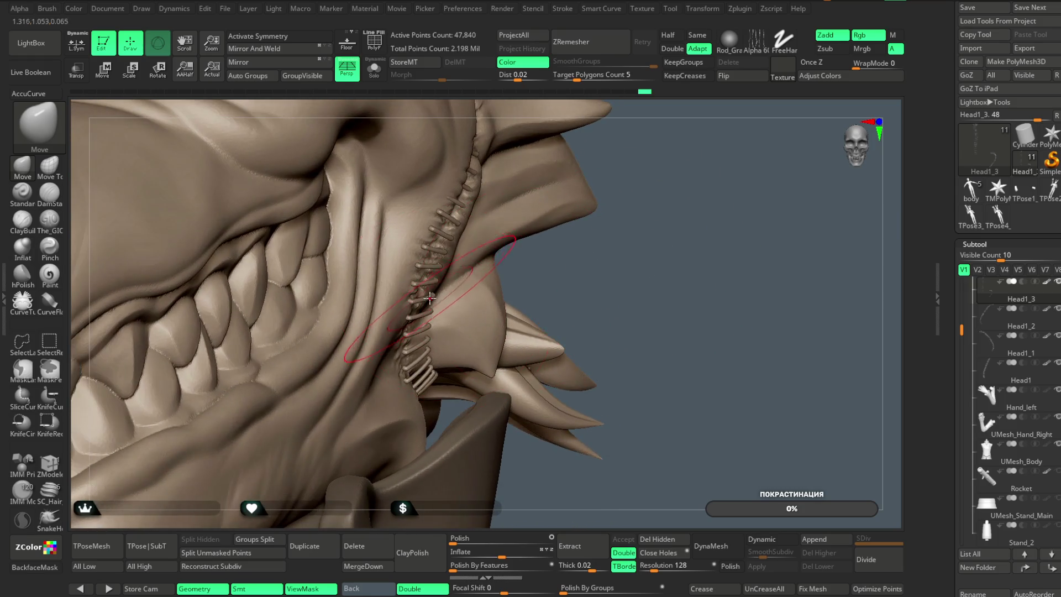
{"action": "mouse_move", "coordinate": [429, 264]}
{"action": "right_mouse_down"}
{"action": "mouse_move", "coordinate": [539, 118]}
{"action": "mouse_move", "coordinate": [441, 250]}
{"action": "right_mouse_up"}
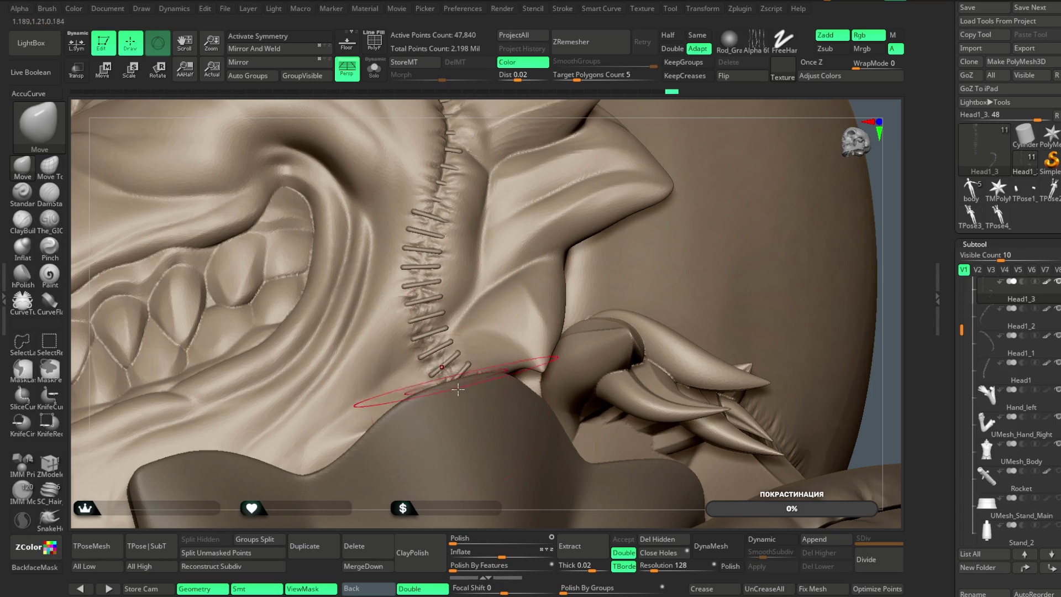
{"action": "right_click_drag", "start_coordinate": [470, 524], "coordinate": [470, 489]}
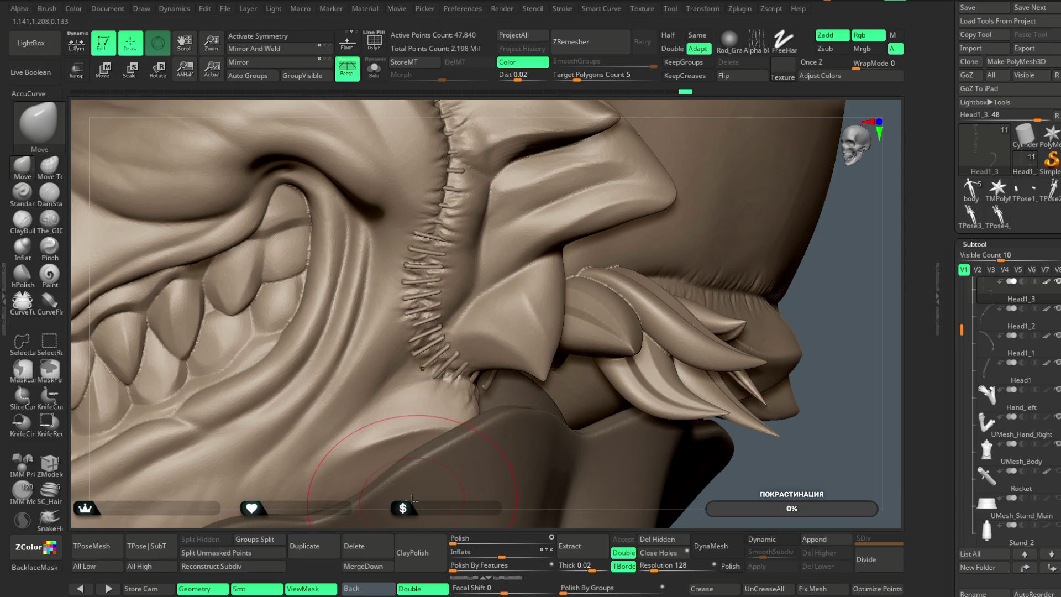
{"action": "right_click_drag", "start_coordinate": [340, 451], "coordinate": [341, 442]}
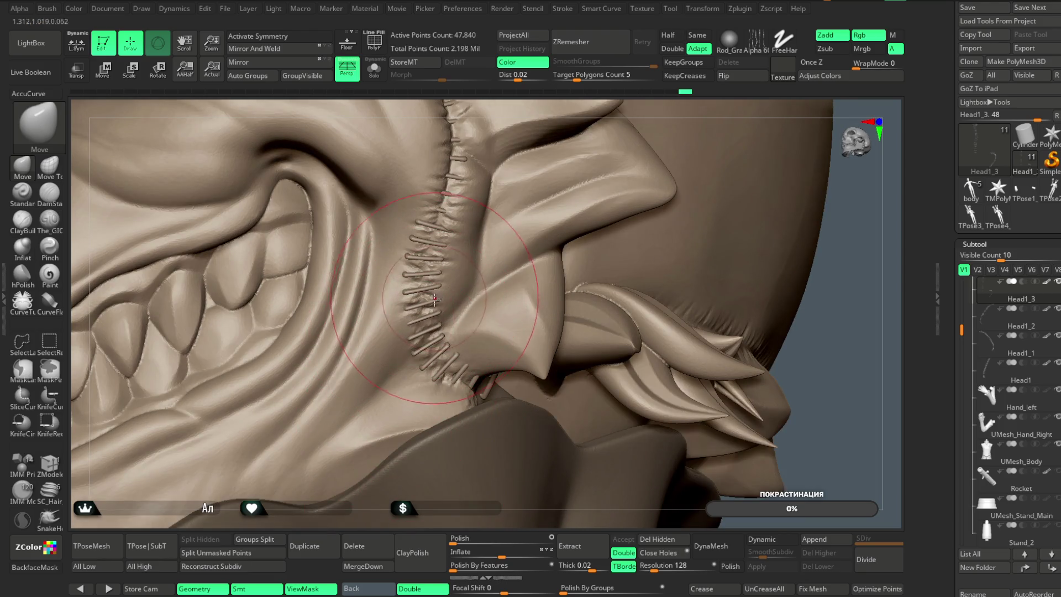
{"action": "mouse_move", "coordinate": [434, 298]}
{"action": "right_mouse_down"}
{"action": "mouse_move", "coordinate": [461, 409]}
{"action": "mouse_move", "coordinate": [435, 525]}
{"action": "mouse_move", "coordinate": [438, 351]}
{"action": "mouse_move", "coordinate": [673, 137]}
{"action": "mouse_move", "coordinate": [669, 196]}
{"action": "mouse_move", "coordinate": [651, 237]}
{"action": "mouse_move", "coordinate": [686, 240]}
{"action": "mouse_move", "coordinate": [401, 326]}
{"action": "right_mouse_up"}
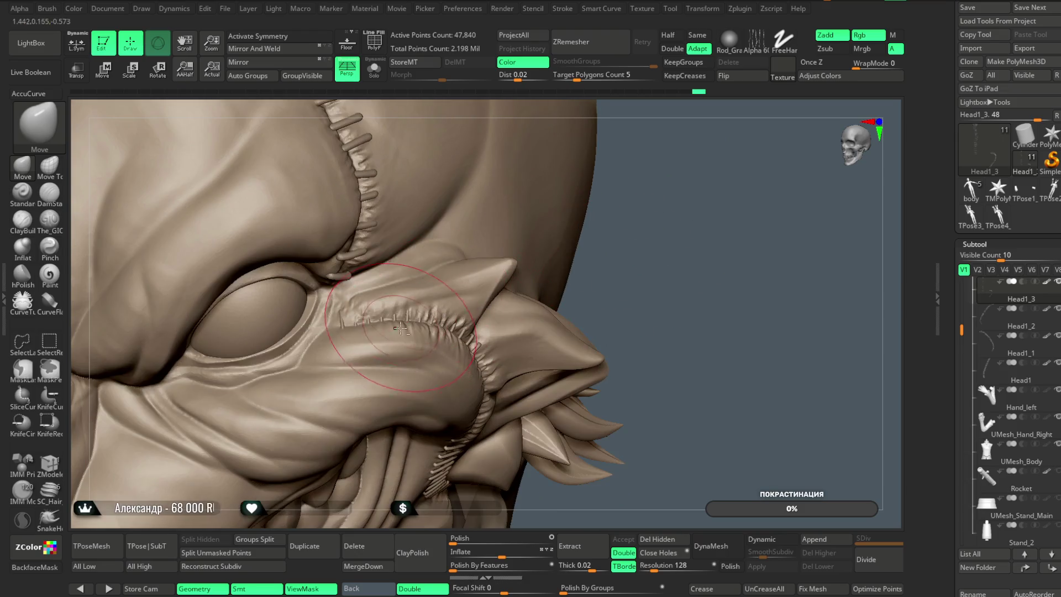
Switch to the Head subtool and back to Head1_3, then turn on Transp
{"action": "left_click", "coordinate": [409, 321], "text": "alt"}
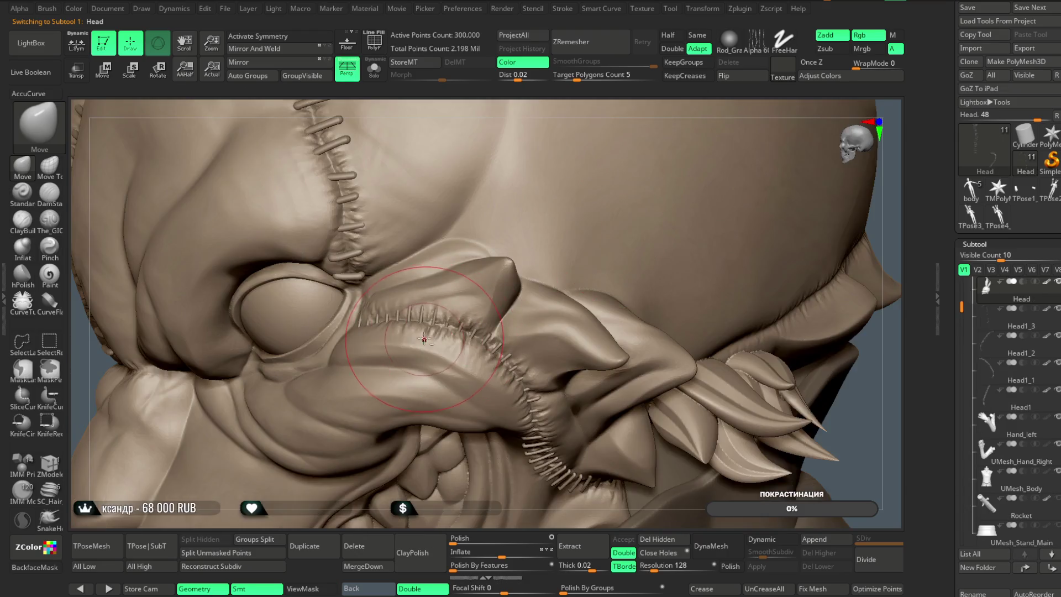
{"action": "left_click", "coordinate": [433, 322], "text": "alt"}
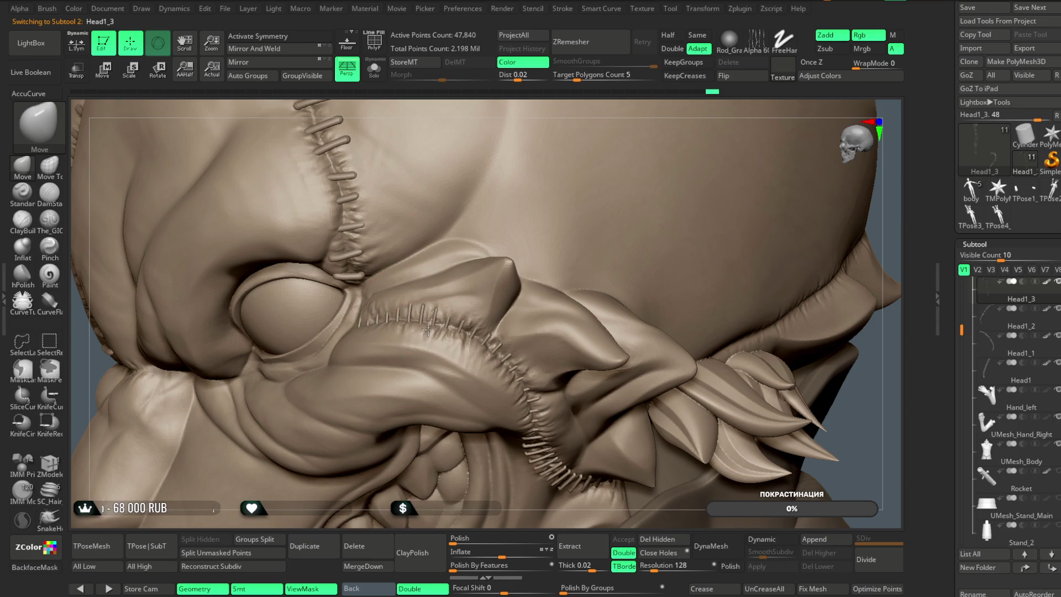
{"action": "right_click_drag", "start_coordinate": [557, 107], "coordinate": [276, 94]}
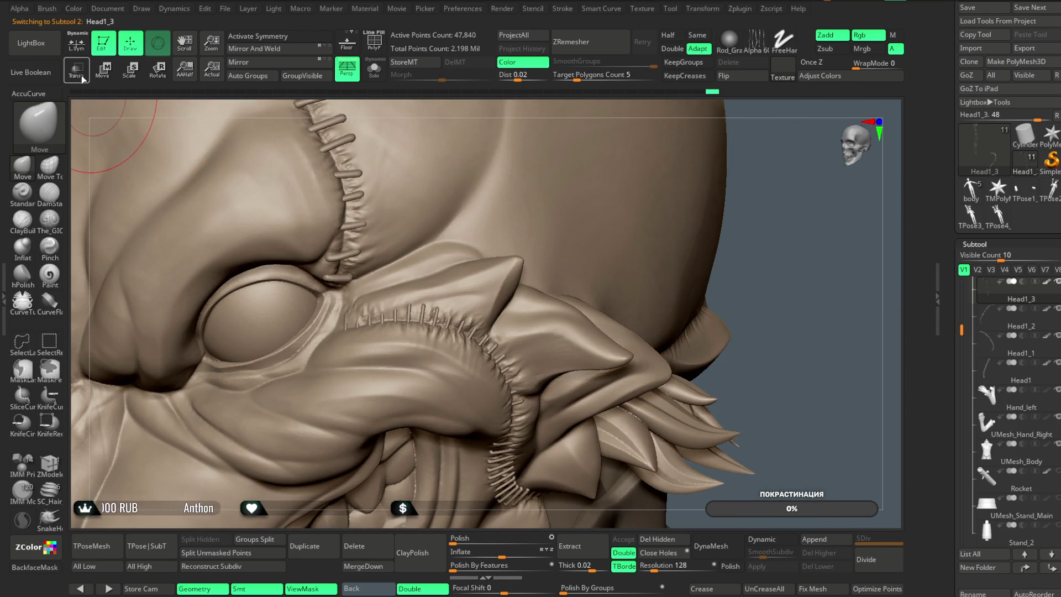
{"action": "left_click", "coordinate": [76, 70]}
{"action": "mouse_move", "coordinate": [758, 228]}
{"action": "right_mouse_down"}
{"action": "mouse_move", "coordinate": [769, 230]}
{"action": "mouse_move", "coordinate": [755, 289]}
{"action": "right_mouse_up"}
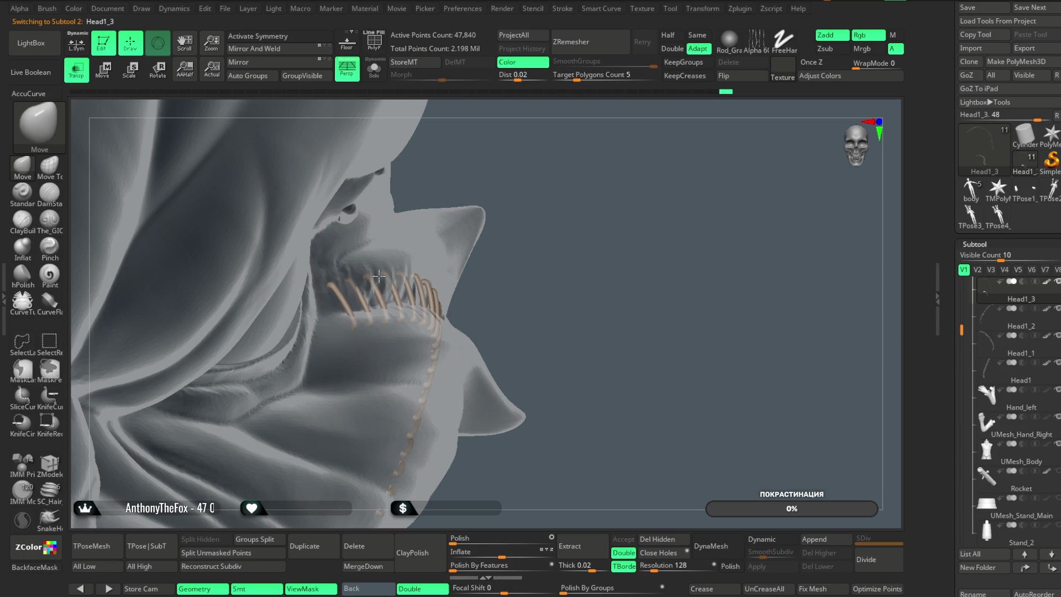
Orbit and zoom around the see-through head to inspect the stitches along the seam arc
{"action": "mouse_move", "coordinate": [397, 276]}
{"action": "right_mouse_down"}
{"action": "mouse_move", "coordinate": [521, 249]}
{"action": "mouse_move", "coordinate": [420, 314]}
{"action": "right_mouse_up"}
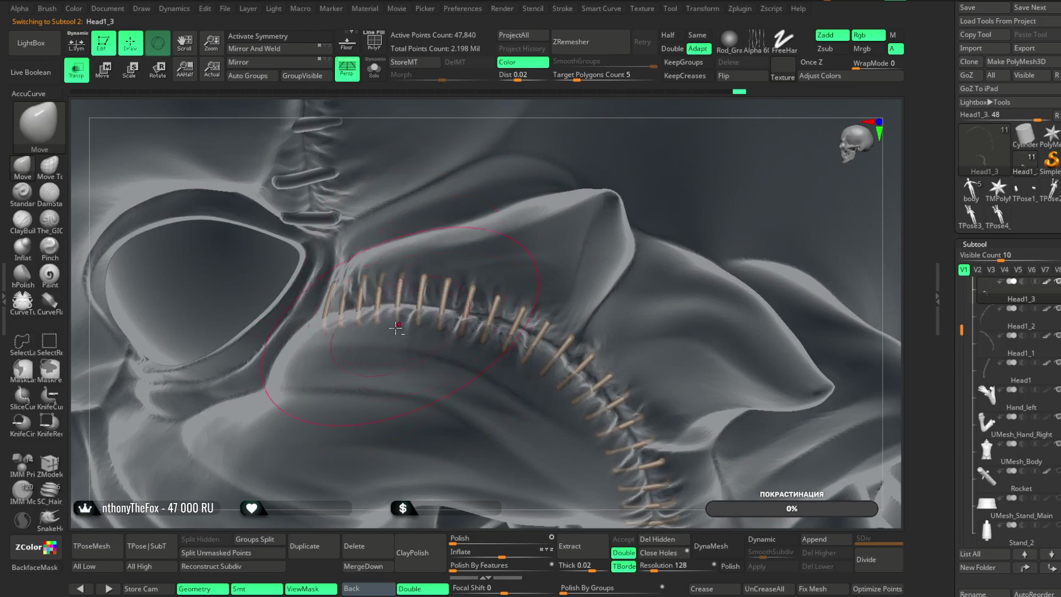
{"action": "key", "text": "space"}
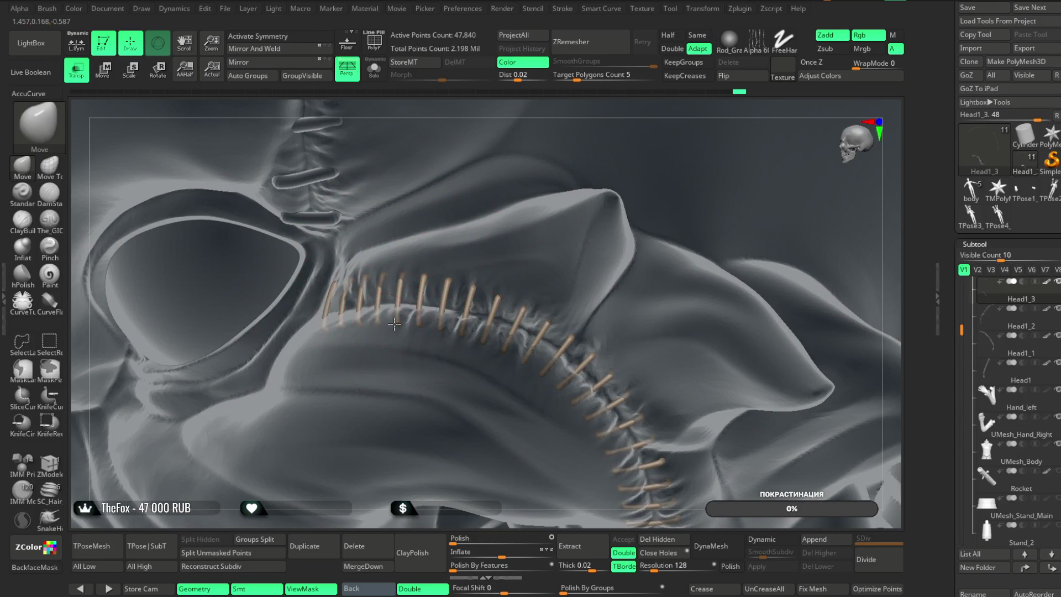
{"action": "right_click_drag", "start_coordinate": [367, 486], "coordinate": [395, 331]}
{"action": "right_click_drag", "start_coordinate": [405, 407], "coordinate": [480, 337]}
{"action": "mouse_move", "coordinate": [620, 168]}
{"action": "right_mouse_down"}
{"action": "mouse_move", "coordinate": [465, 313]}
{"action": "mouse_move", "coordinate": [465, 288]}
{"action": "right_mouse_up"}
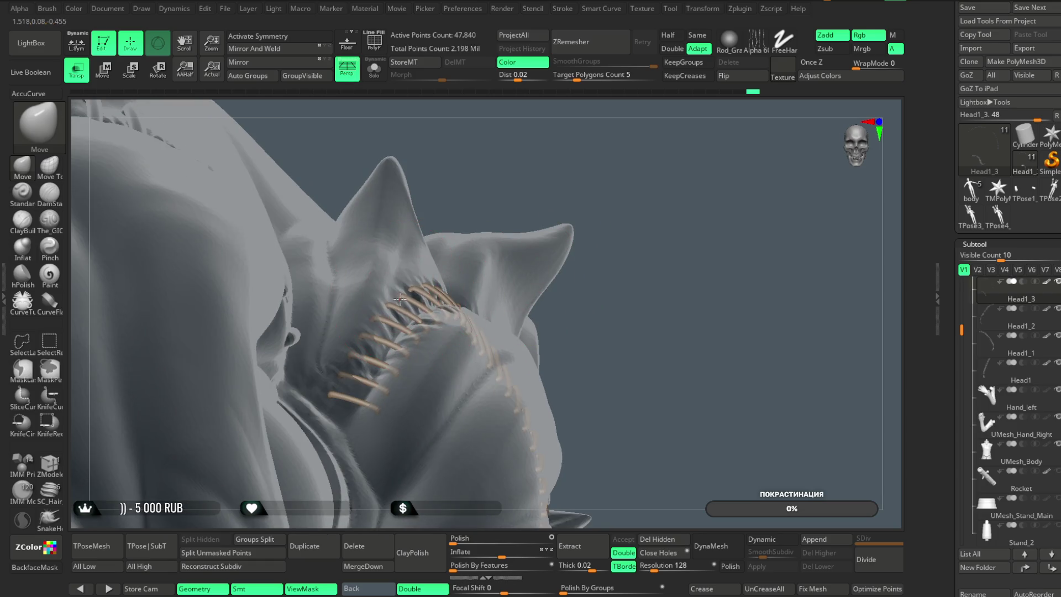
{"action": "right_click_drag", "start_coordinate": [632, 194], "coordinate": [616, 169]}
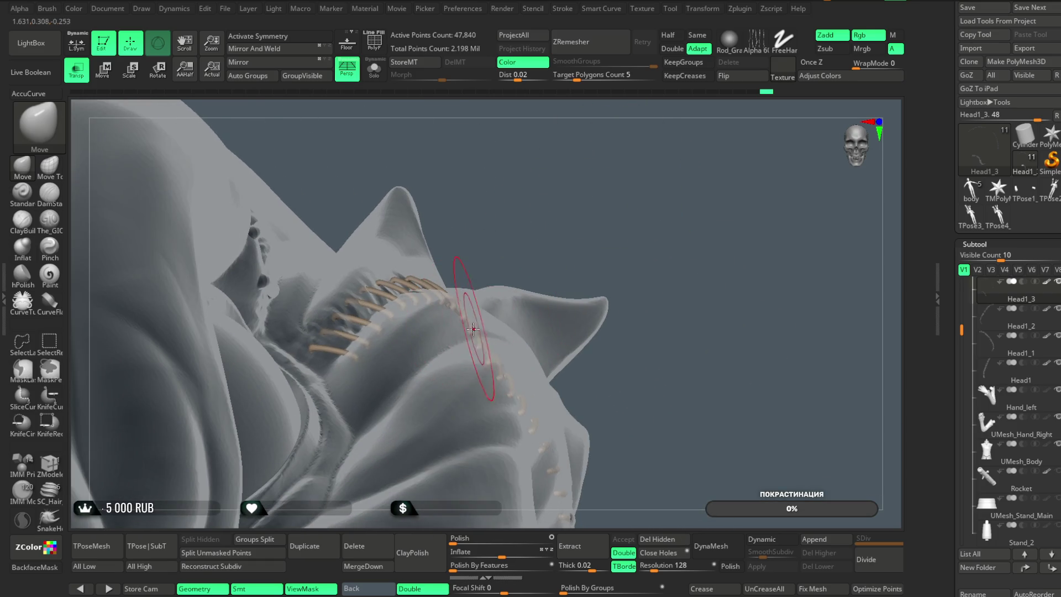
{"action": "right_click_drag", "start_coordinate": [478, 327], "coordinate": [505, 199]}
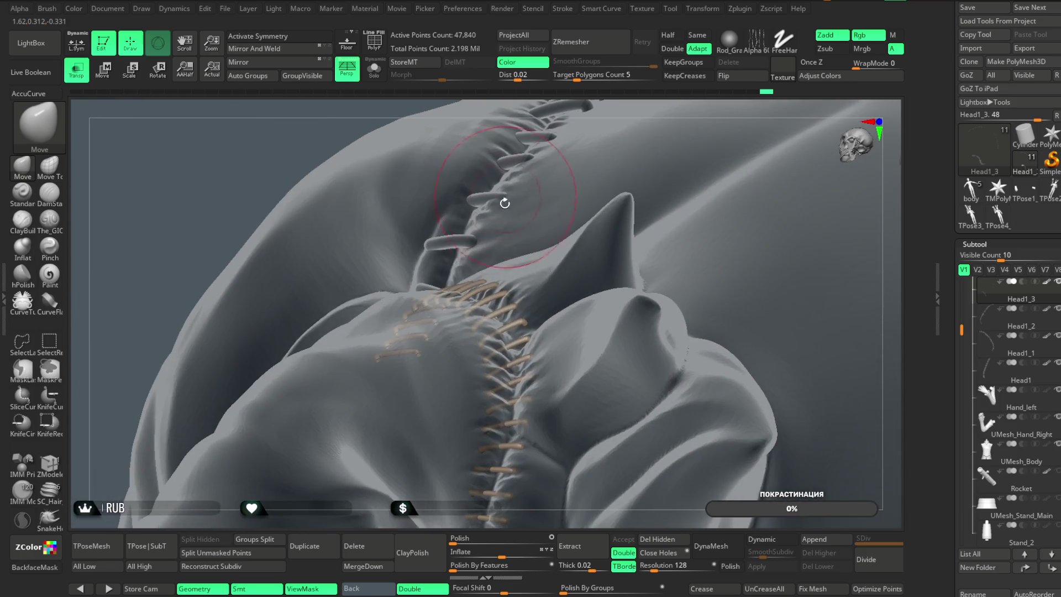
{"action": "scroll", "coordinate": [486, 338], "scroll_direction": "up", "scroll_amount": 5}
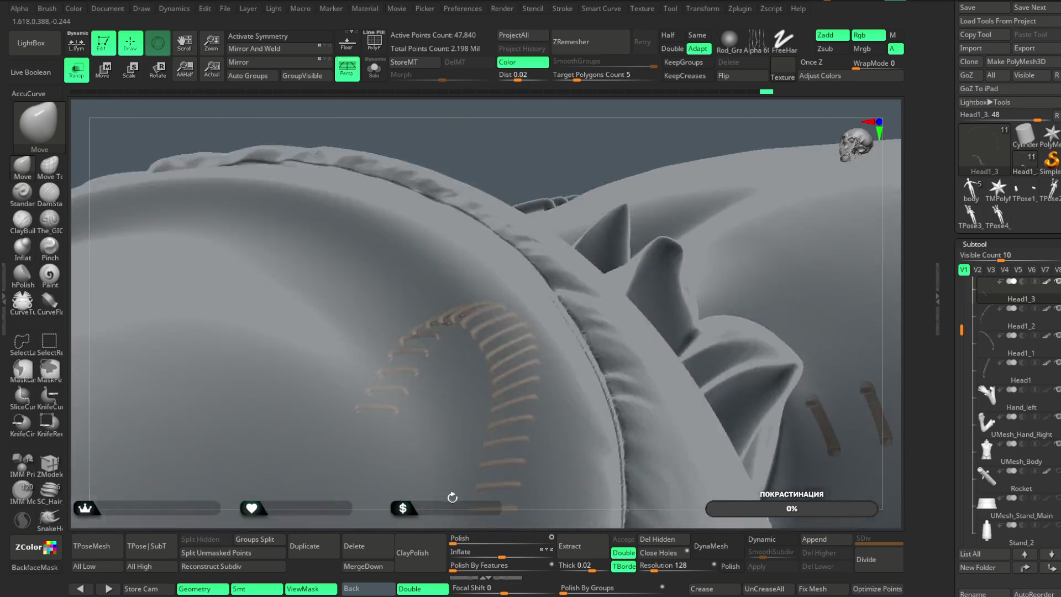
{"action": "mouse_move", "coordinate": [597, 111]}
{"action": "right_mouse_down"}
{"action": "mouse_move", "coordinate": [642, 104]}
{"action": "mouse_move", "coordinate": [497, 329]}
{"action": "right_mouse_up"}
{"action": "mouse_move", "coordinate": [601, 186]}
{"action": "right_mouse_down"}
{"action": "mouse_move", "coordinate": [621, 171]}
{"action": "mouse_move", "coordinate": [673, 163]}
{"action": "mouse_move", "coordinate": [496, 314]}
{"action": "mouse_move", "coordinate": [599, 208]}
{"action": "mouse_move", "coordinate": [495, 327]}
{"action": "right_mouse_up"}
{"action": "mouse_move", "coordinate": [641, 189]}
{"action": "right_mouse_down"}
{"action": "mouse_move", "coordinate": [474, 324]}
{"action": "mouse_move", "coordinate": [478, 305]}
{"action": "mouse_move", "coordinate": [474, 315]}
{"action": "right_mouse_up"}
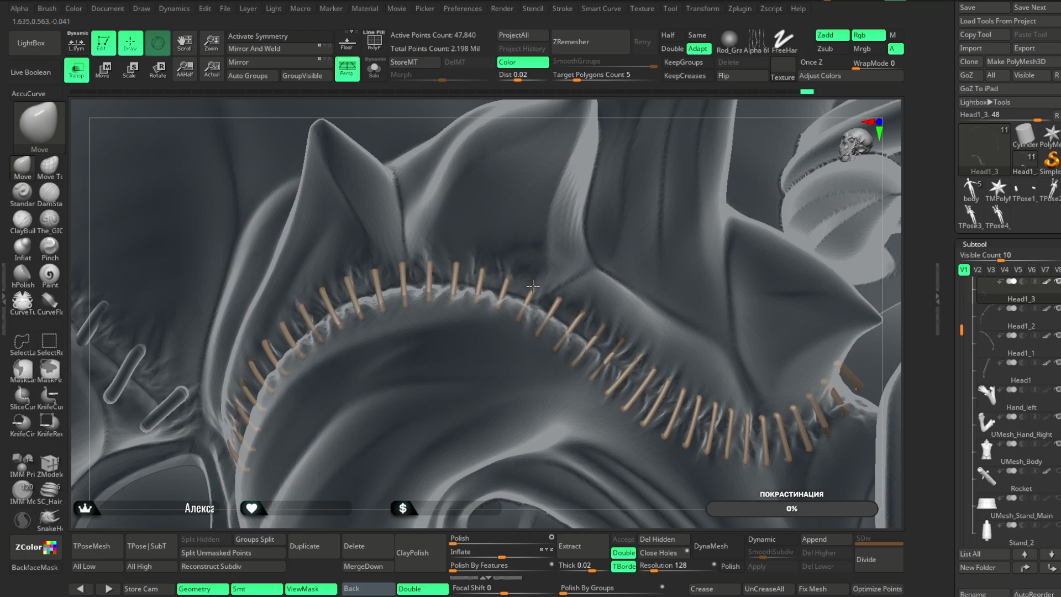
{"action": "right_click_drag", "start_coordinate": [636, 116], "coordinate": [551, 213]}
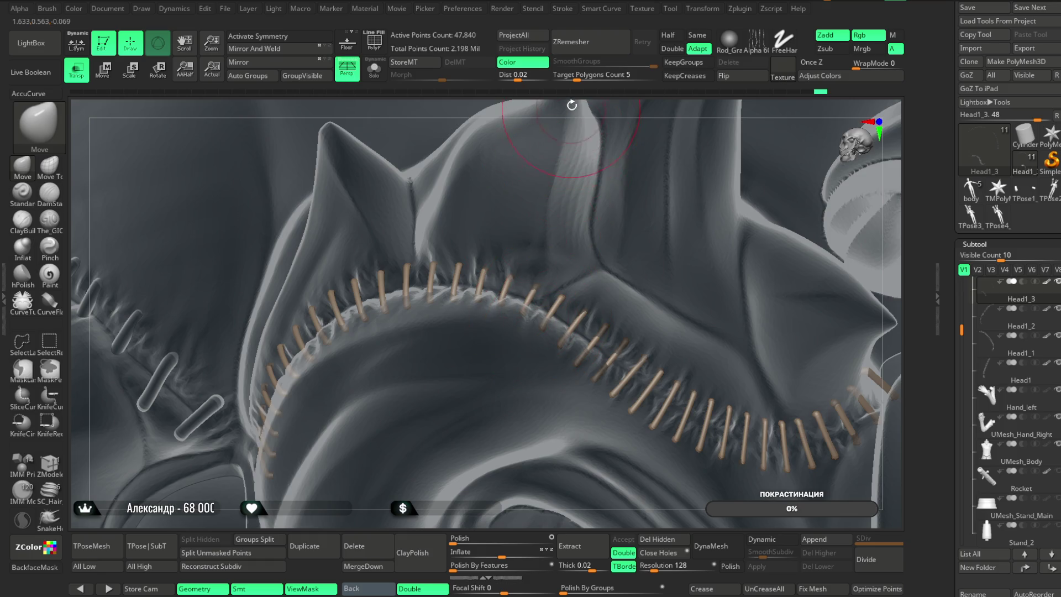
{"action": "right_click_drag", "start_coordinate": [572, 108], "coordinate": [426, 263]}
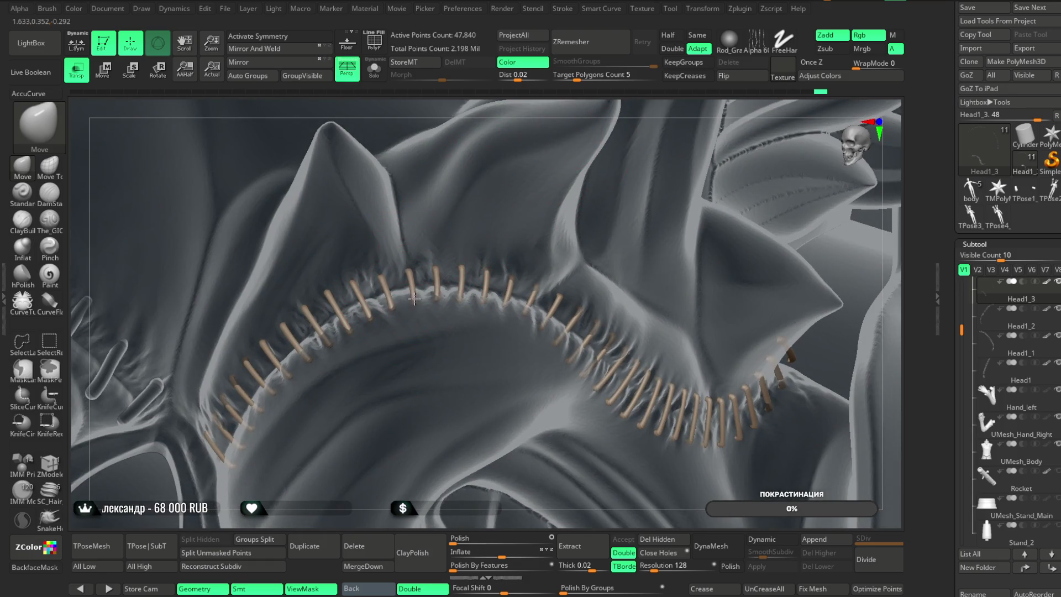
{"action": "mouse_move", "coordinate": [457, 126]}
{"action": "right_mouse_down"}
{"action": "mouse_move", "coordinate": [501, 100]}
{"action": "mouse_move", "coordinate": [405, 264]}
{"action": "mouse_move", "coordinate": [415, 286]}
{"action": "right_mouse_up"}
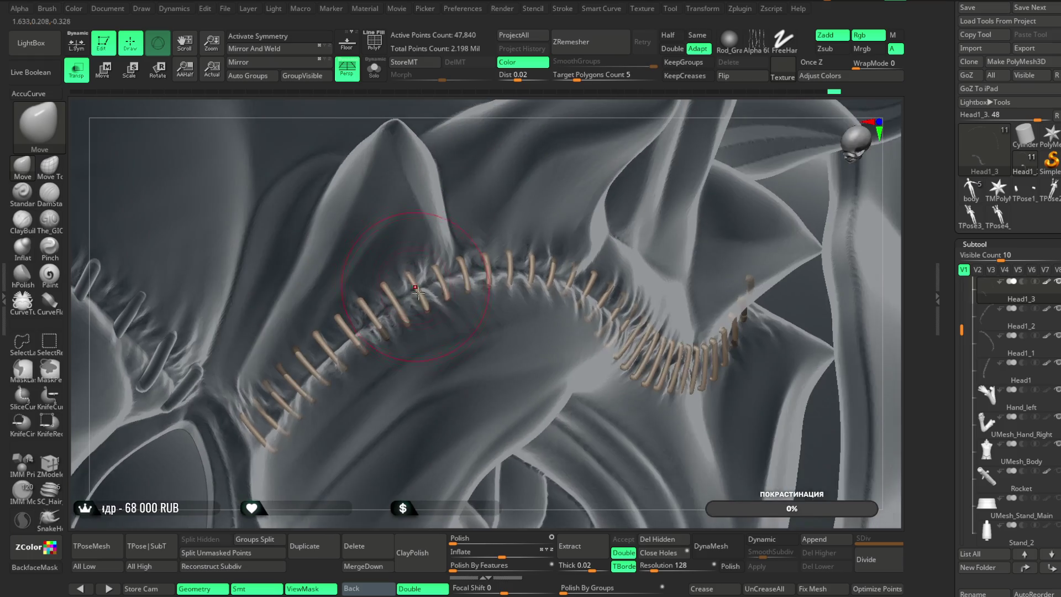
{"action": "right_click_drag", "start_coordinate": [501, 114], "coordinate": [415, 260]}
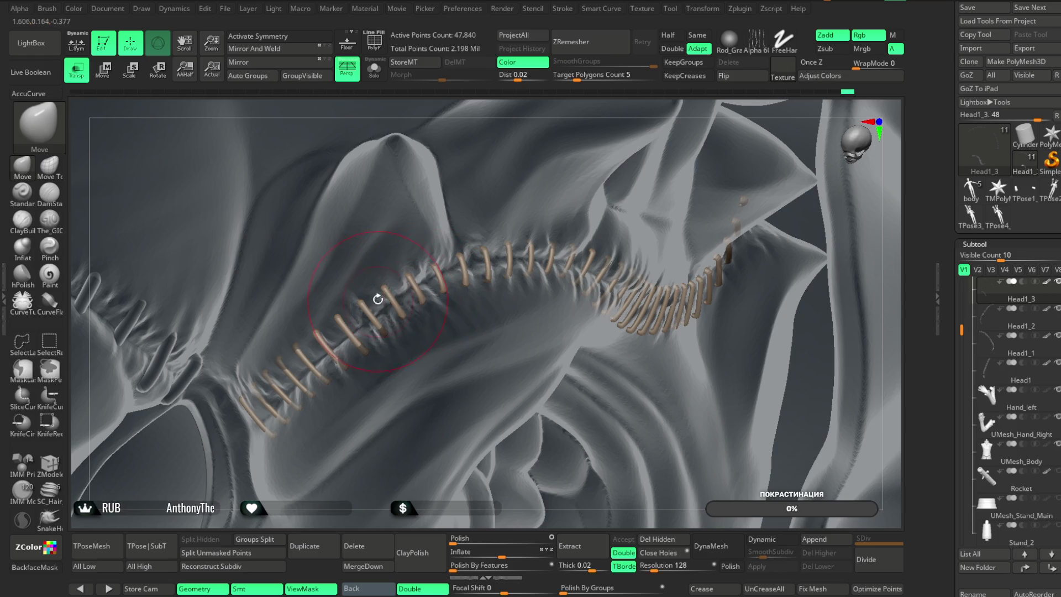
{"action": "mouse_move", "coordinate": [489, 134]}
{"action": "right_mouse_down"}
{"action": "mouse_move", "coordinate": [497, 119]}
{"action": "mouse_move", "coordinate": [365, 304]}
{"action": "right_mouse_up"}
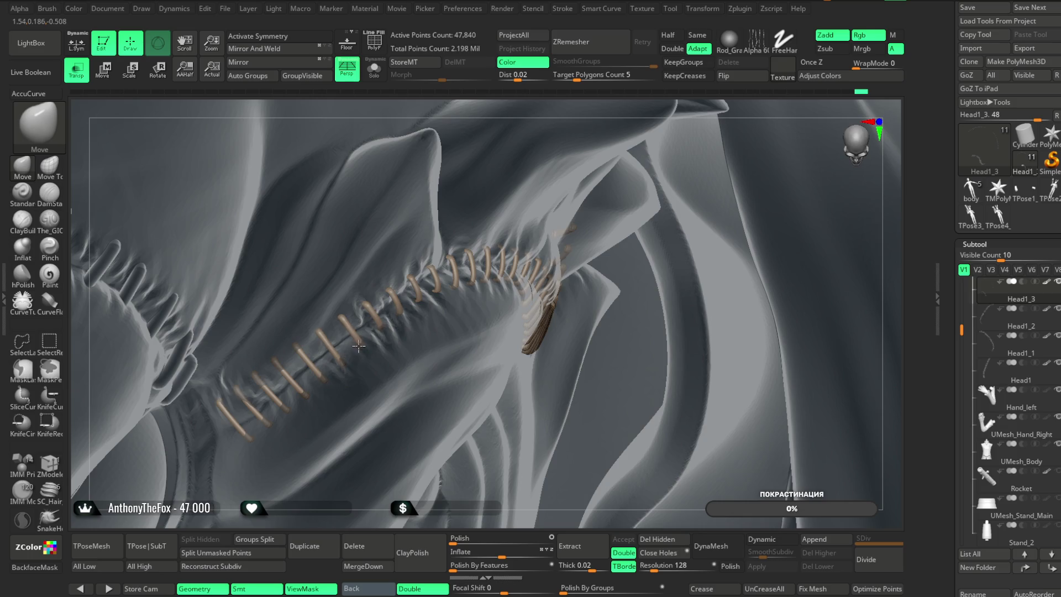
{"action": "right_click_drag", "start_coordinate": [346, 524], "coordinate": [322, 460]}
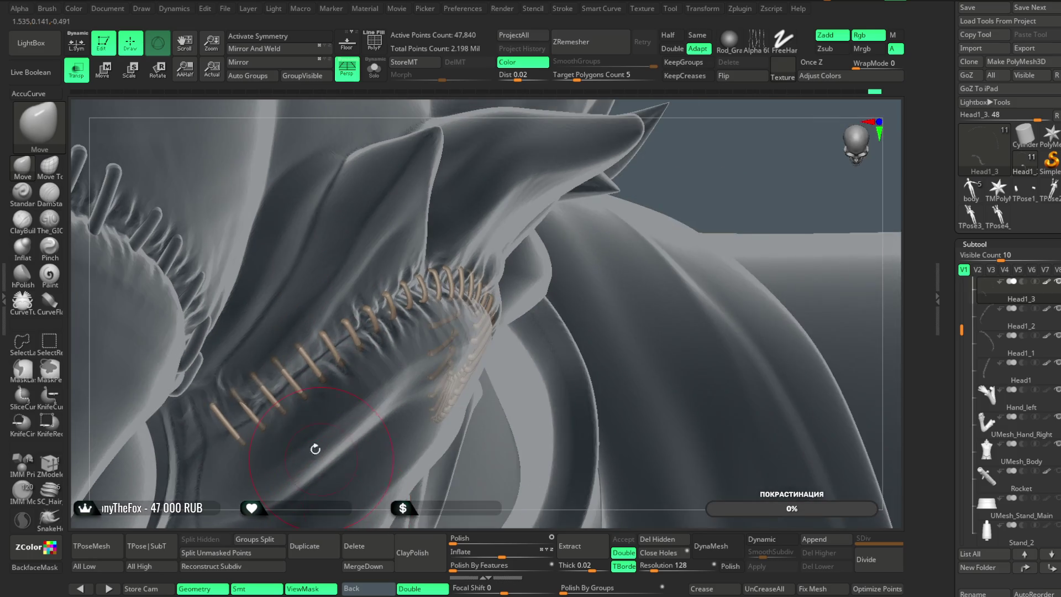
{"action": "mouse_move", "coordinate": [293, 348]}
{"action": "right_mouse_down"}
{"action": "mouse_move", "coordinate": [309, 342]}
{"action": "mouse_move", "coordinate": [284, 367]}
{"action": "right_mouse_up"}
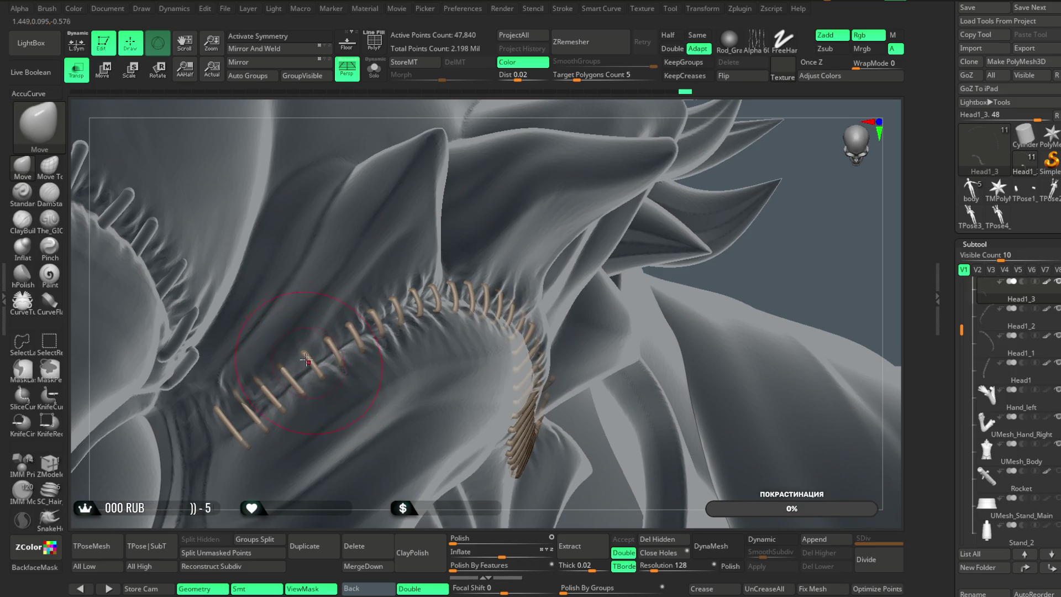
{"action": "right_click_drag", "start_coordinate": [309, 521], "coordinate": [258, 391]}
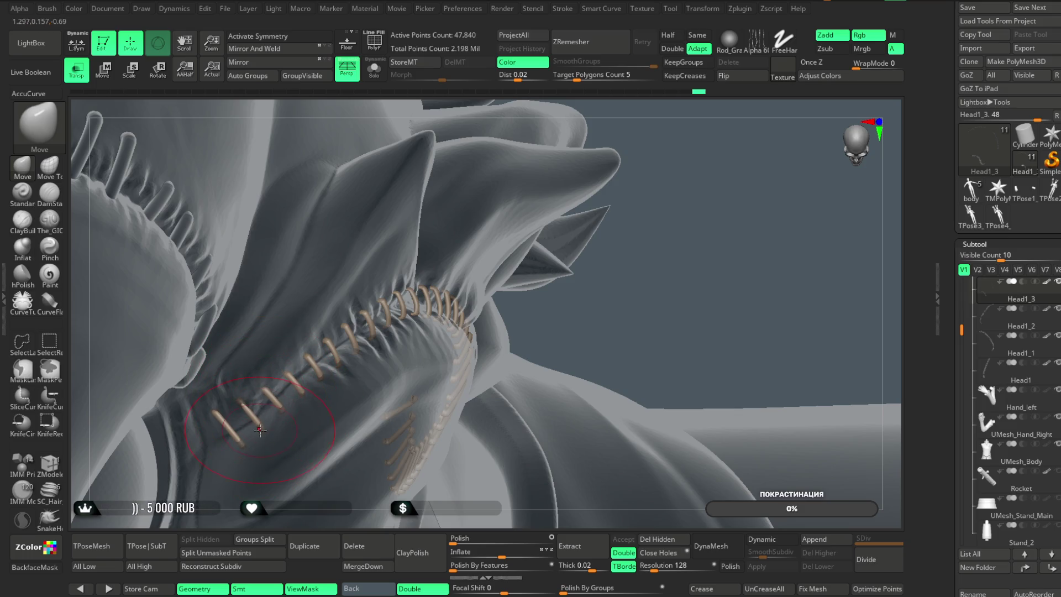
{"action": "mouse_move", "coordinate": [247, 409]}
{"action": "left_mouse_down"}
{"action": "mouse_move", "coordinate": [252, 422]}
{"action": "mouse_move", "coordinate": [224, 421]}
{"action": "left_mouse_up"}
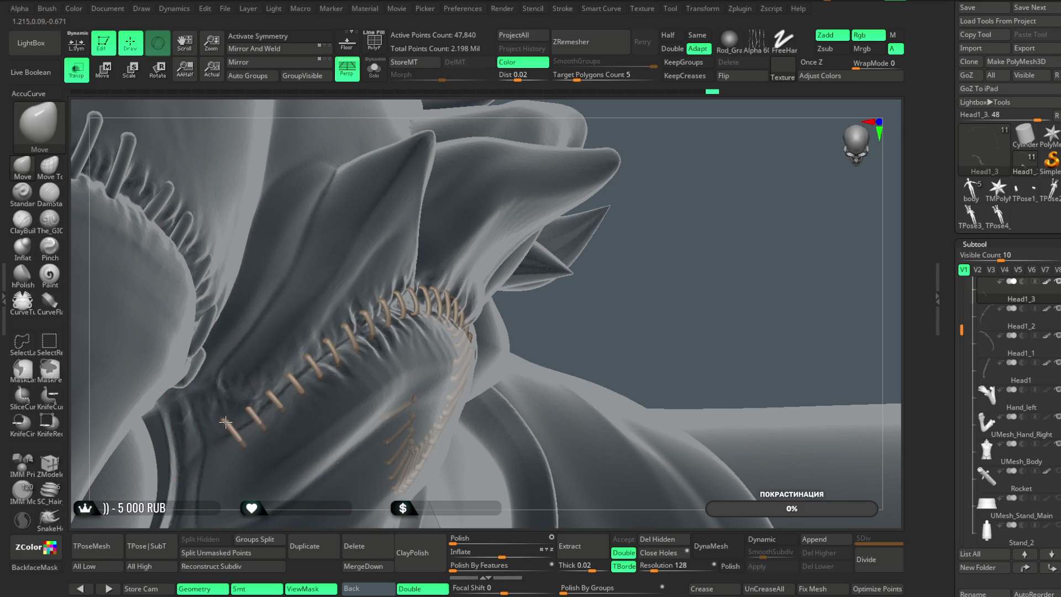
{"action": "left_click_drag", "start_coordinate": [624, 293], "coordinate": [567, 302]}
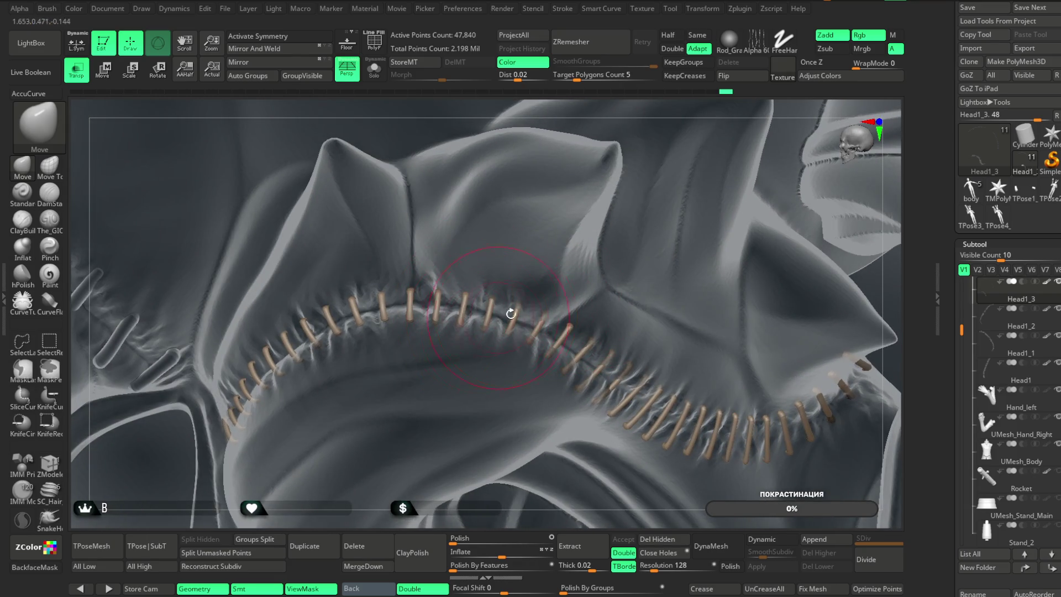
{"action": "right_click_drag", "start_coordinate": [497, 318], "coordinate": [619, 356]}
{"action": "key", "text": "space"}
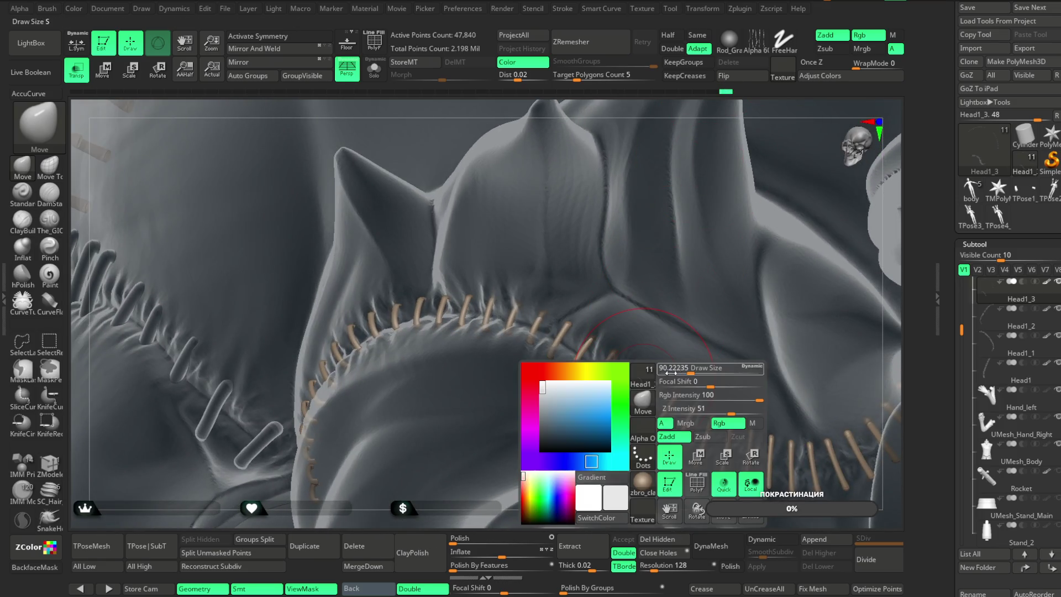
{"action": "right_click_drag", "start_coordinate": [587, 396], "coordinate": [596, 389]}
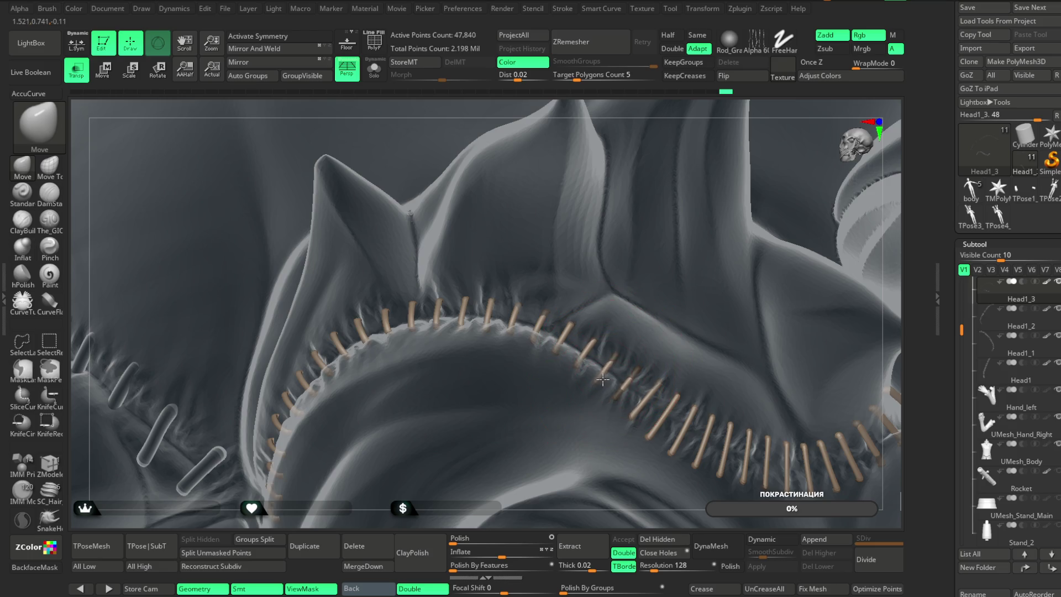
{"action": "mouse_move", "coordinate": [597, 518]}
{"action": "right_mouse_down"}
{"action": "mouse_move", "coordinate": [486, 469]}
{"action": "mouse_move", "coordinate": [517, 394]}
{"action": "right_mouse_up"}
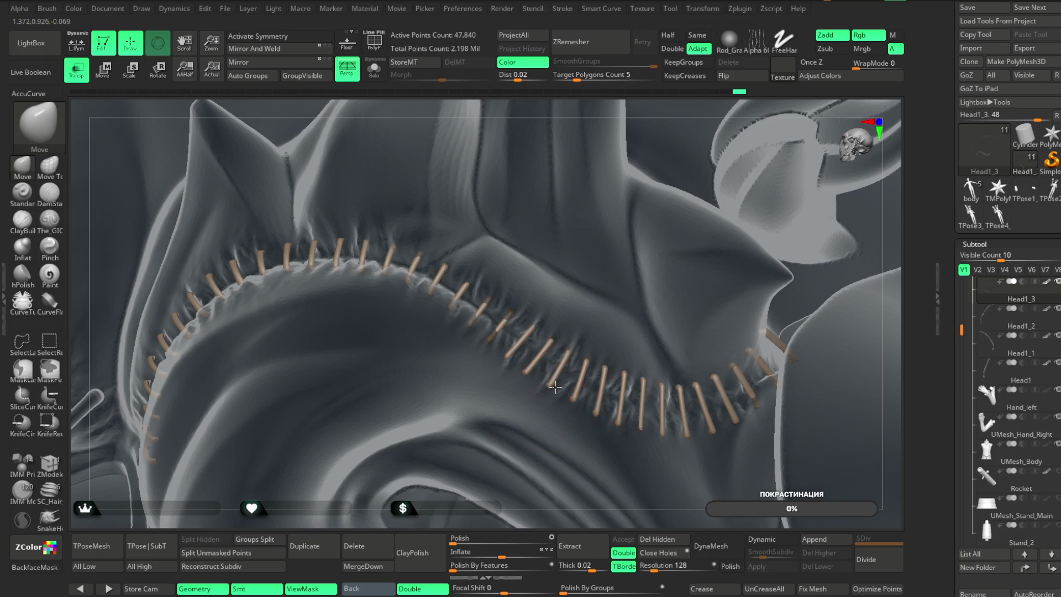
{"action": "mouse_move", "coordinate": [548, 467]}
{"action": "right_mouse_down"}
{"action": "mouse_move", "coordinate": [512, 516]}
{"action": "mouse_move", "coordinate": [580, 393]}
{"action": "right_mouse_up"}
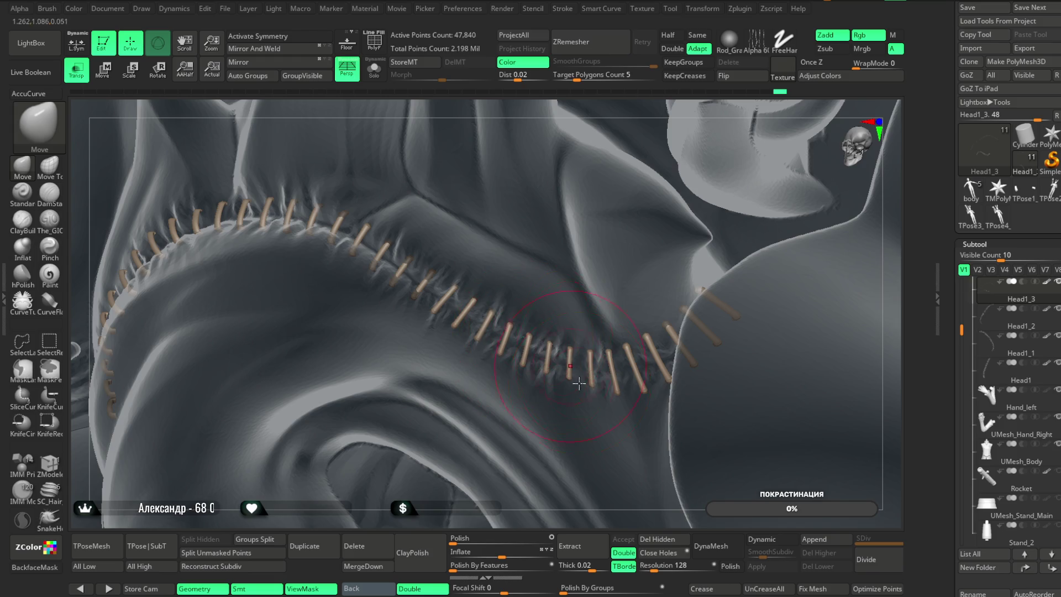
{"action": "right_click_drag", "start_coordinate": [592, 523], "coordinate": [639, 398]}
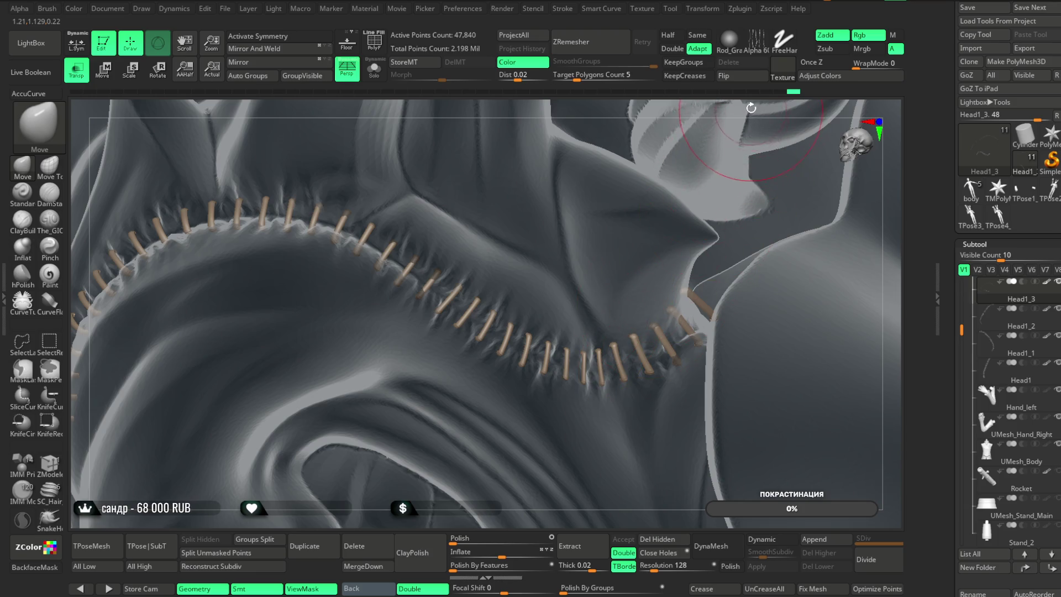
{"action": "right_click_drag", "start_coordinate": [713, 182], "coordinate": [651, 311]}
{"action": "right_click_drag", "start_coordinate": [569, 508], "coordinate": [600, 371]}
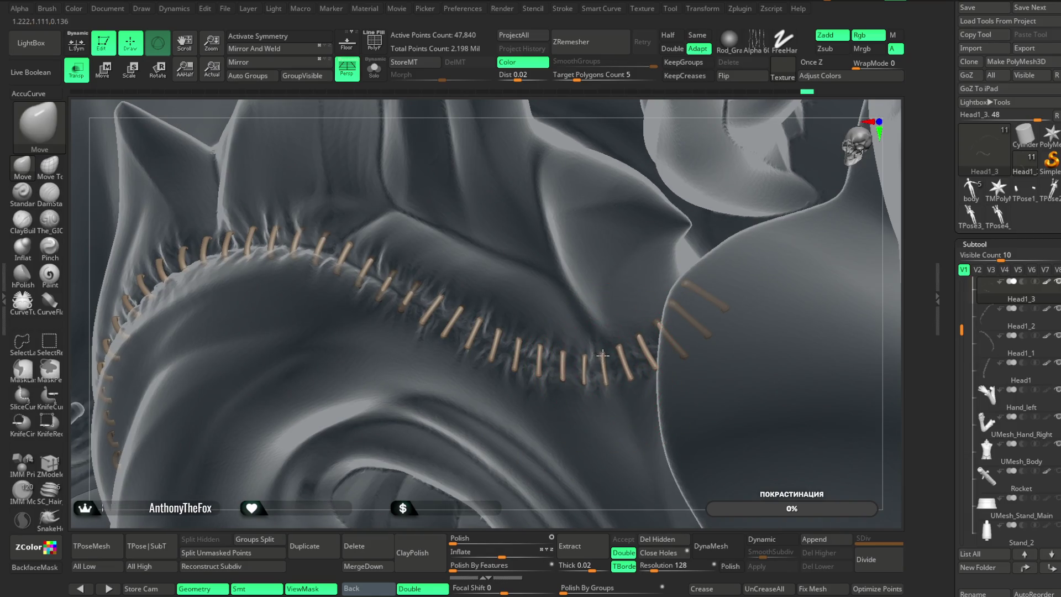
{"action": "right_click_drag", "start_coordinate": [685, 267], "coordinate": [679, 323]}
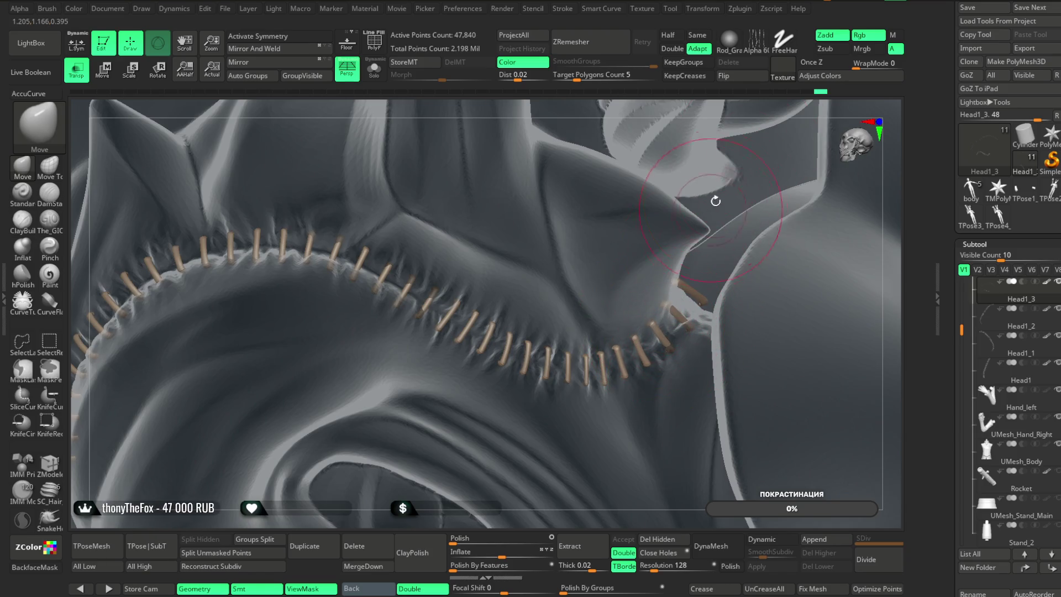
{"action": "mouse_move", "coordinate": [744, 107]}
{"action": "right_mouse_down"}
{"action": "mouse_move", "coordinate": [681, 268]}
{"action": "mouse_move", "coordinate": [680, 300]}
{"action": "mouse_move", "coordinate": [665, 313]}
{"action": "right_mouse_up"}
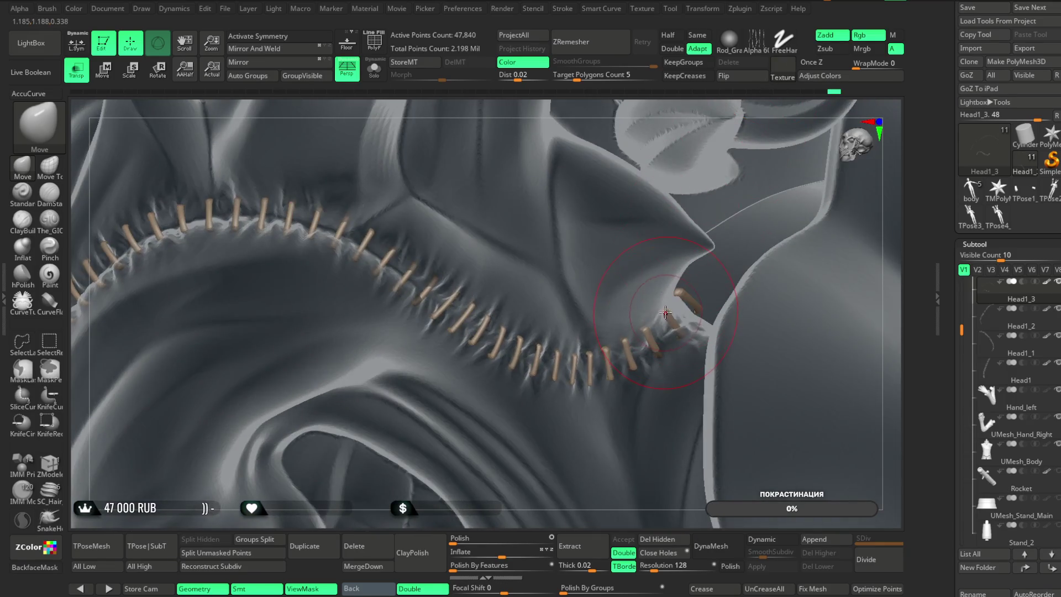
{"action": "right_click_drag", "start_coordinate": [763, 109], "coordinate": [674, 170]}
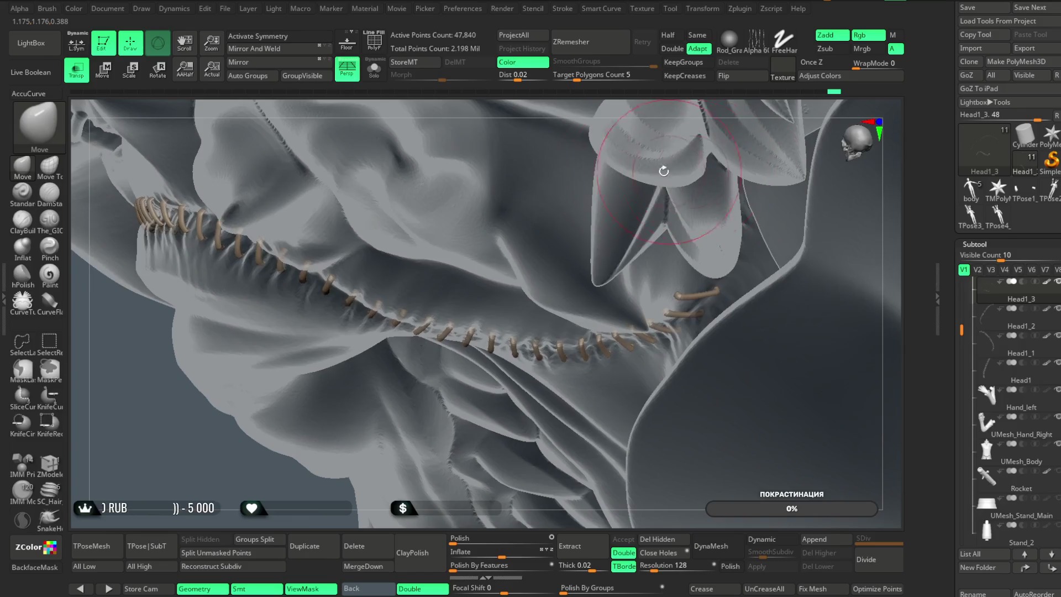
{"action": "left_click", "coordinate": [374, 67]}
Inspect the isolated stitches, turn Solo off, view the head from the front, and disable Transp
{"action": "mouse_move", "coordinate": [763, 191]}
{"action": "right_mouse_down"}
{"action": "mouse_move", "coordinate": [757, 171]}
{"action": "mouse_move", "coordinate": [753, 189]}
{"action": "mouse_move", "coordinate": [668, 268]}
{"action": "mouse_move", "coordinate": [754, 237]}
{"action": "right_mouse_up"}
{"action": "key", "text": "space"}
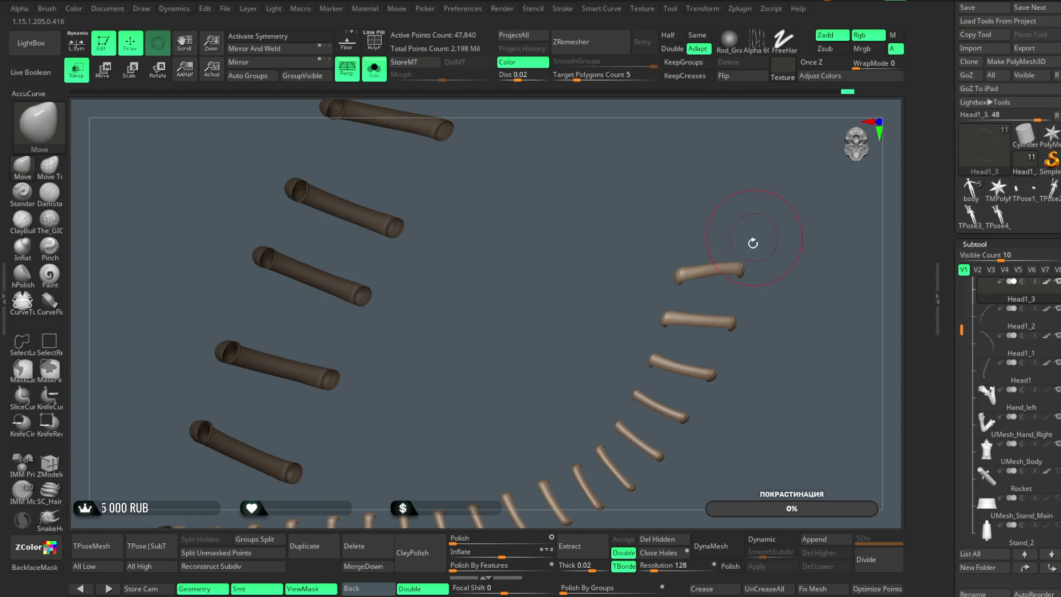
{"action": "right_click_drag", "start_coordinate": [716, 268], "coordinate": [721, 266]}
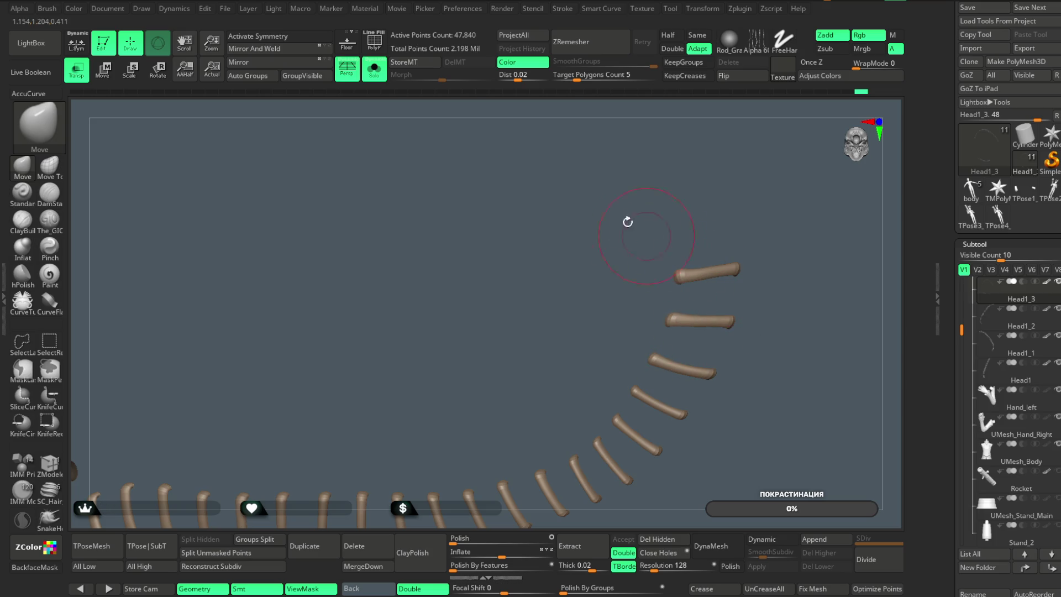
{"action": "left_click", "coordinate": [375, 69]}
{"action": "mouse_move", "coordinate": [673, 141]}
{"action": "right_mouse_down"}
{"action": "mouse_move", "coordinate": [653, 171]}
{"action": "mouse_move", "coordinate": [680, 102]}
{"action": "mouse_move", "coordinate": [704, 278]}
{"action": "right_mouse_up"}
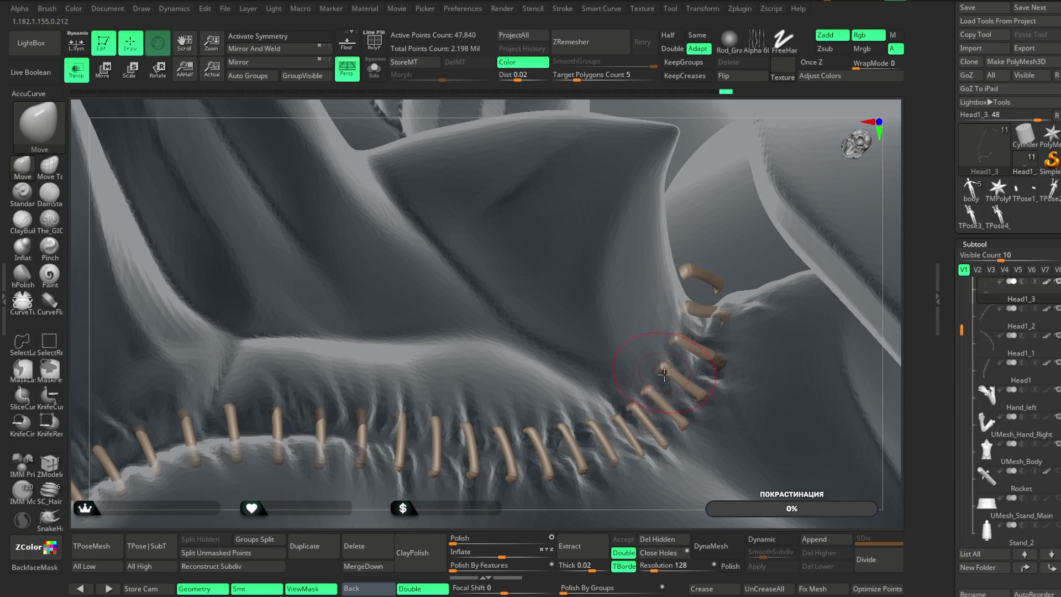
{"action": "mouse_move", "coordinate": [619, 496]}
{"action": "right_mouse_down"}
{"action": "mouse_move", "coordinate": [602, 142]}
{"action": "mouse_move", "coordinate": [707, 183]}
{"action": "mouse_move", "coordinate": [561, 135]}
{"action": "mouse_move", "coordinate": [663, 105]}
{"action": "mouse_move", "coordinate": [758, 99]}
{"action": "mouse_move", "coordinate": [737, 132]}
{"action": "mouse_move", "coordinate": [624, 140]}
{"action": "right_mouse_up"}
{"action": "left_click", "coordinate": [75, 69]}
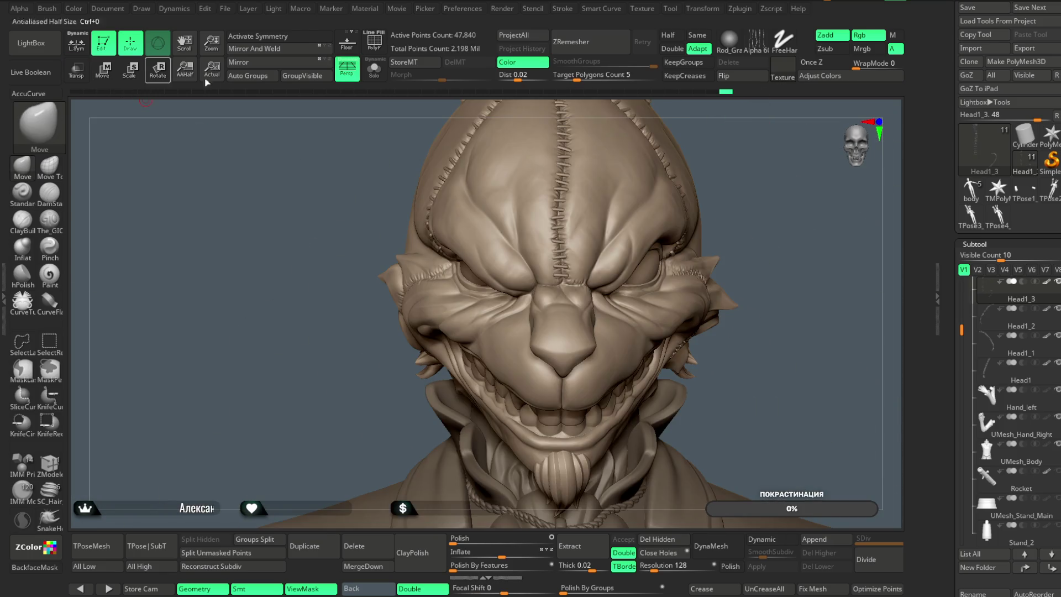
{"action": "right_click_drag", "start_coordinate": [736, 172], "coordinate": [725, 223]}
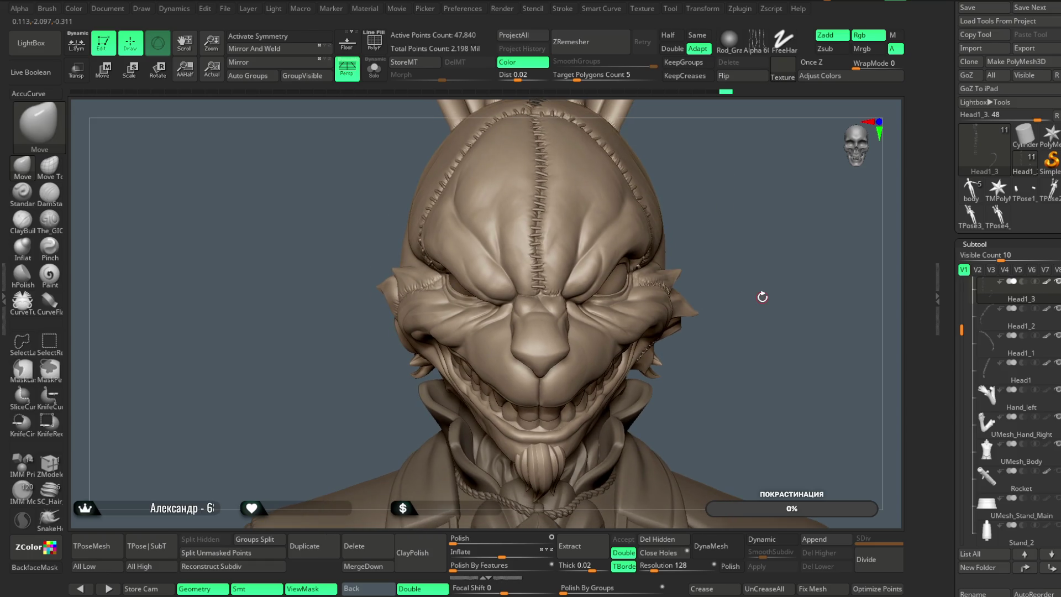
{"action": "left_click", "coordinate": [225, 8]}
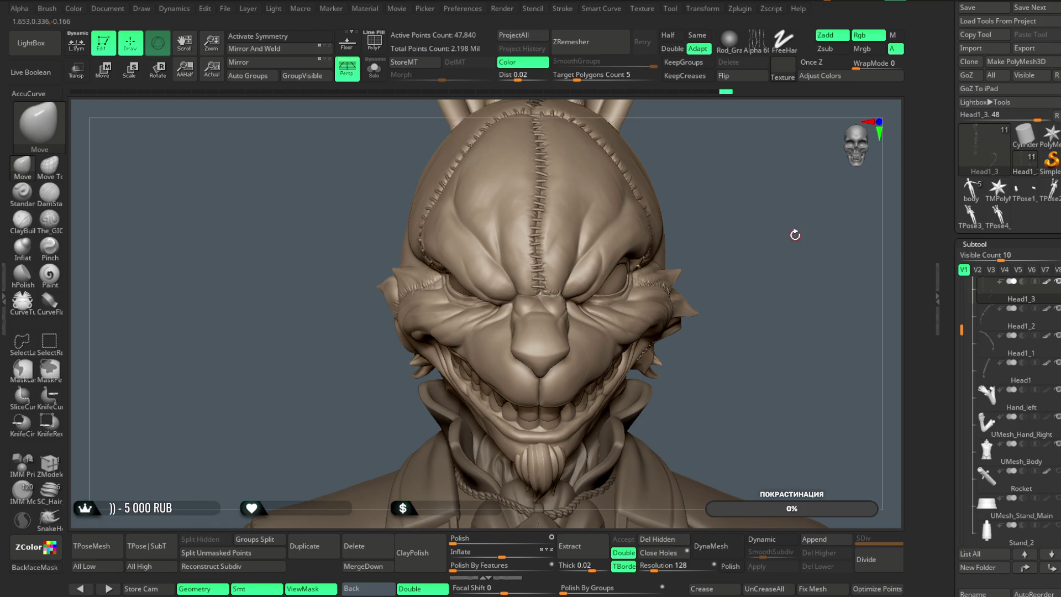
{"action": "mouse_move", "coordinate": [740, 256]}
{"action": "left_mouse_down"}
{"action": "mouse_move", "coordinate": [788, 220]}
{"action": "mouse_move", "coordinate": [811, 219]}
{"action": "left_mouse_up"}
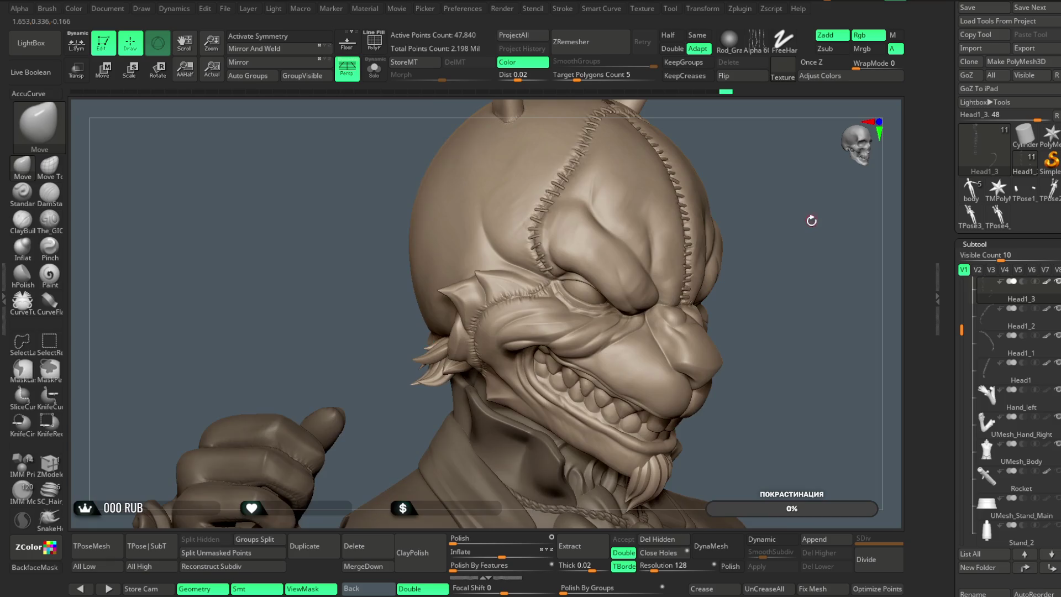
{"action": "mouse_move", "coordinate": [817, 263]}
{"action": "left_mouse_down"}
{"action": "mouse_move", "coordinate": [757, 200]}
{"action": "mouse_move", "coordinate": [753, 239]}
{"action": "mouse_move", "coordinate": [749, 230]}
{"action": "left_mouse_up"}
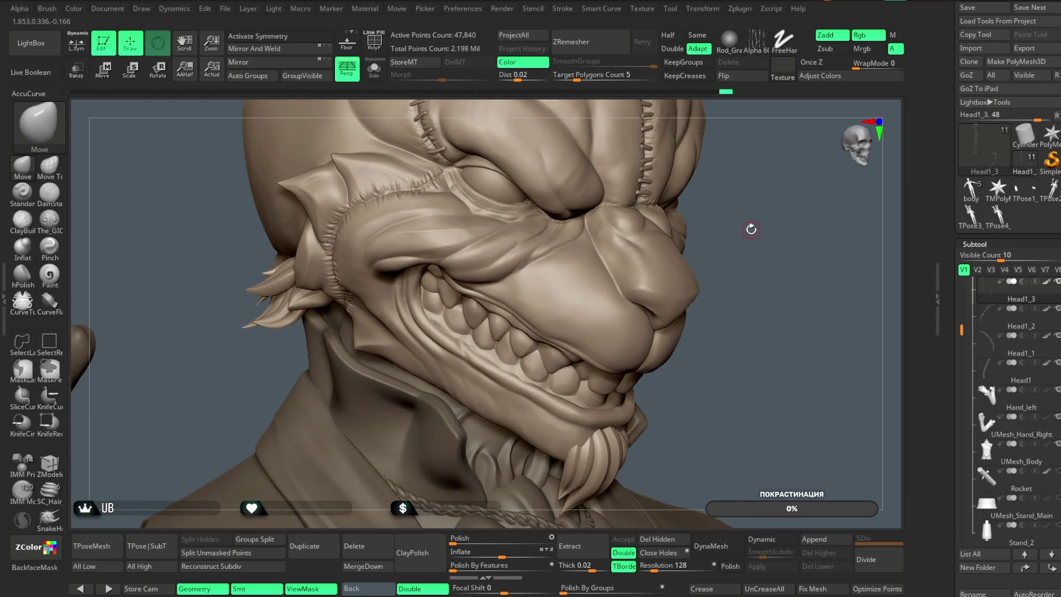
Pick the vF_Stitch_Fell brush and draw a stitch curve along the brow edge
{"action": "key", "text": "b"}
{"action": "left_click", "coordinate": [877, 161]}
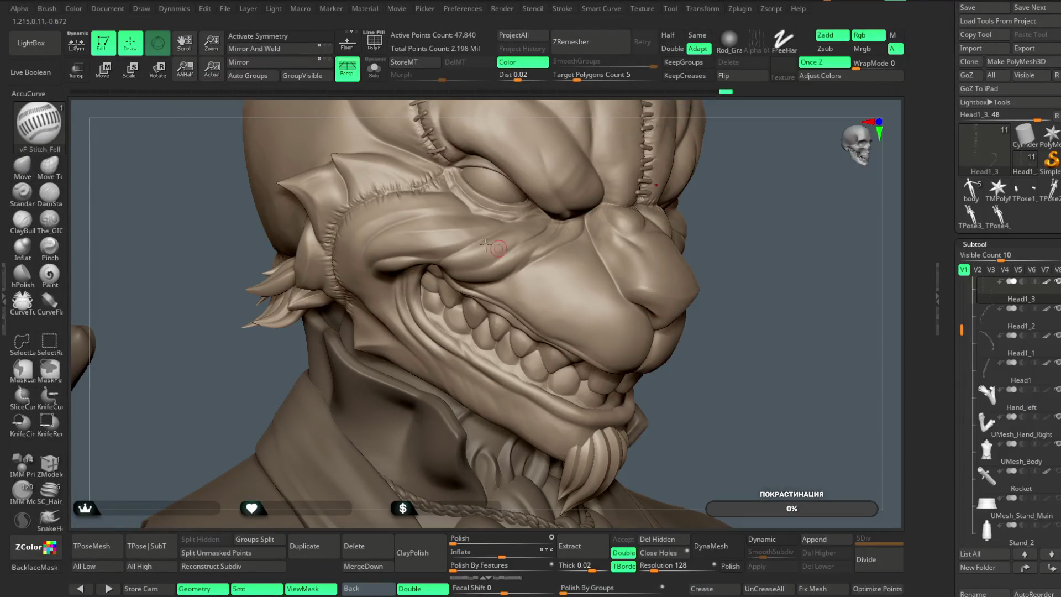
{"action": "left_click_drag", "start_coordinate": [759, 190], "coordinate": [751, 210]}
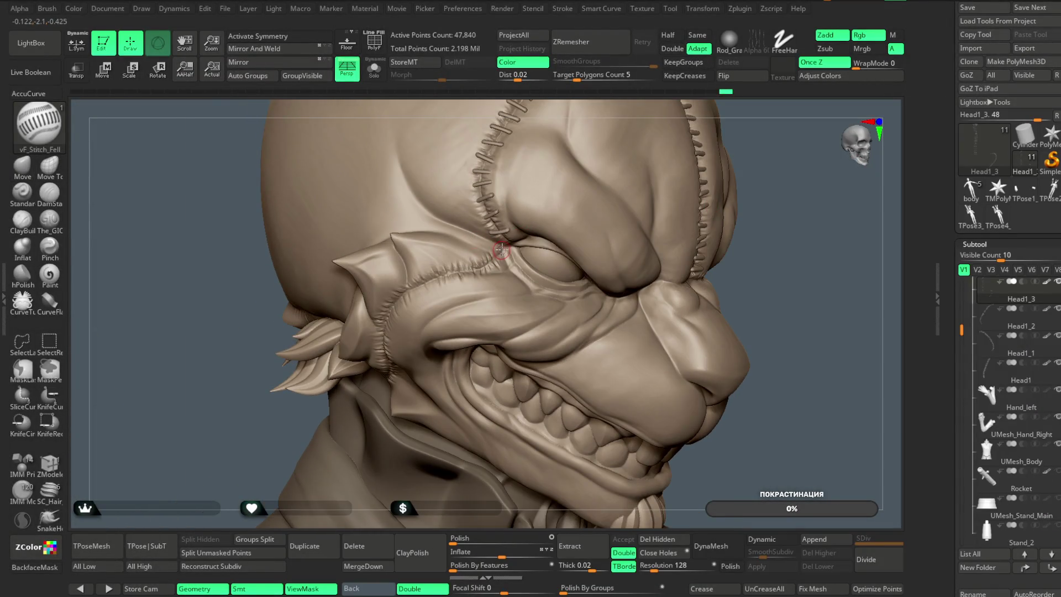
{"action": "key", "text": "space"}
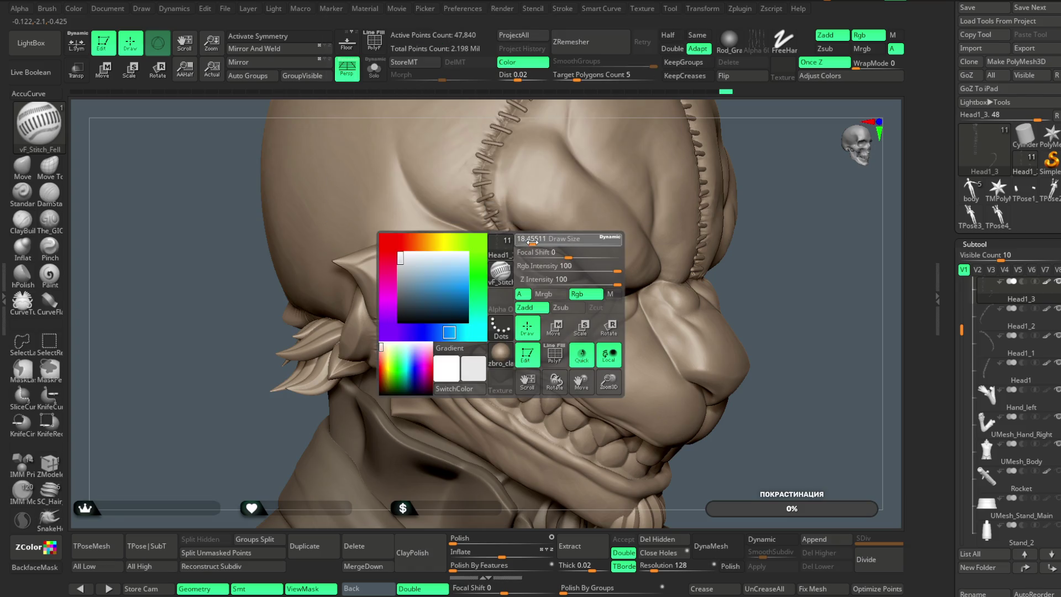
{"action": "mouse_move", "coordinate": [503, 250]}
{"action": "left_mouse_down"}
{"action": "mouse_move", "coordinate": [447, 274]}
{"action": "mouse_move", "coordinate": [378, 327]}
{"action": "mouse_move", "coordinate": [386, 386]}
{"action": "left_mouse_up"}
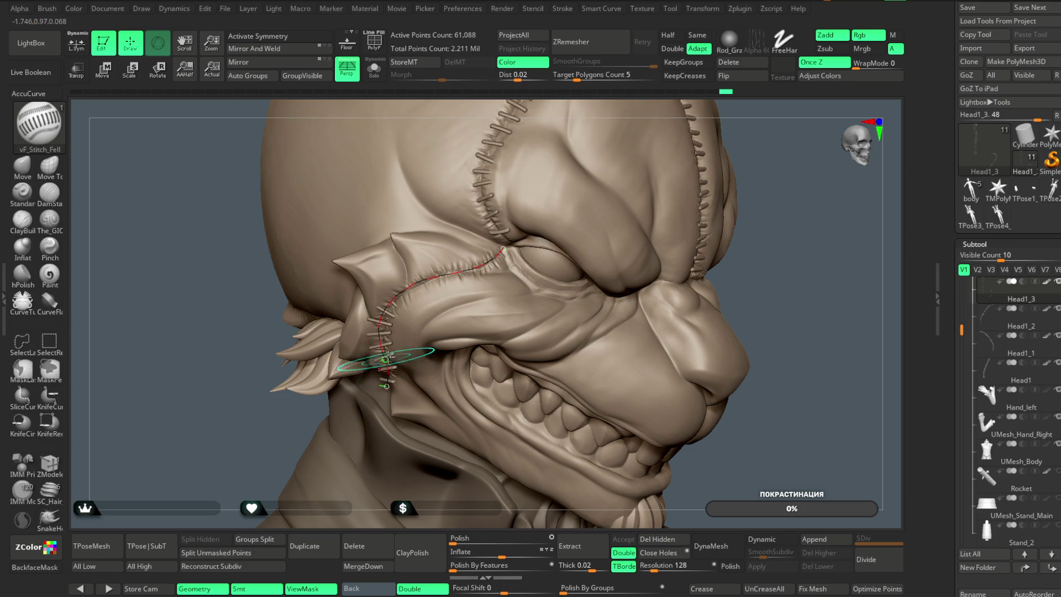
Adjust the stitch brush Draw Size and rebuild the stitches along the curve
{"action": "left_click_drag", "start_coordinate": [771, 206], "coordinate": [325, 259]}
{"action": "key", "text": "space"}
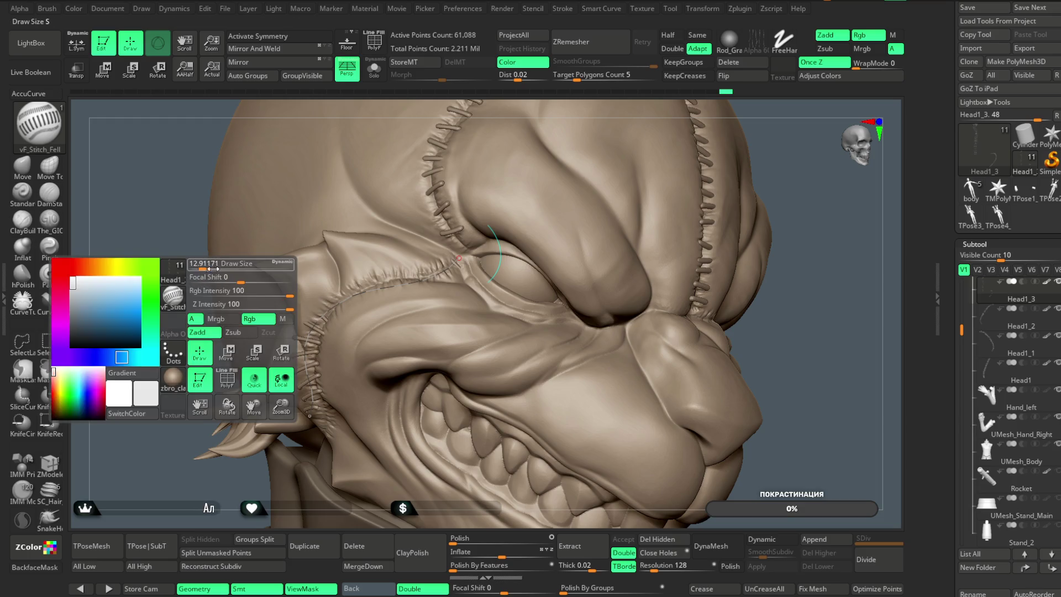
{"action": "left_click_drag", "start_coordinate": [202, 265], "coordinate": [217, 266]}
{"action": "left_click", "coordinate": [389, 290]}
Draw a stitch curve from beside the eye down the cheek ridge and apply it
{"action": "mouse_move", "coordinate": [187, 374]}
{"action": "left_mouse_down"}
{"action": "mouse_move", "coordinate": [178, 350]}
{"action": "mouse_move", "coordinate": [188, 338]}
{"action": "mouse_move", "coordinate": [288, 332]}
{"action": "mouse_move", "coordinate": [450, 348]}
{"action": "left_mouse_up"}
{"action": "left_click_drag", "start_coordinate": [367, 274], "coordinate": [444, 395]}
{"action": "left_click", "coordinate": [379, 396]}
{"action": "mouse_move", "coordinate": [487, 310]}
{"action": "left_mouse_down"}
{"action": "mouse_move", "coordinate": [387, 299]}
{"action": "mouse_move", "coordinate": [453, 276]}
{"action": "mouse_move", "coordinate": [423, 267]}
{"action": "mouse_move", "coordinate": [484, 408]}
{"action": "left_mouse_up"}
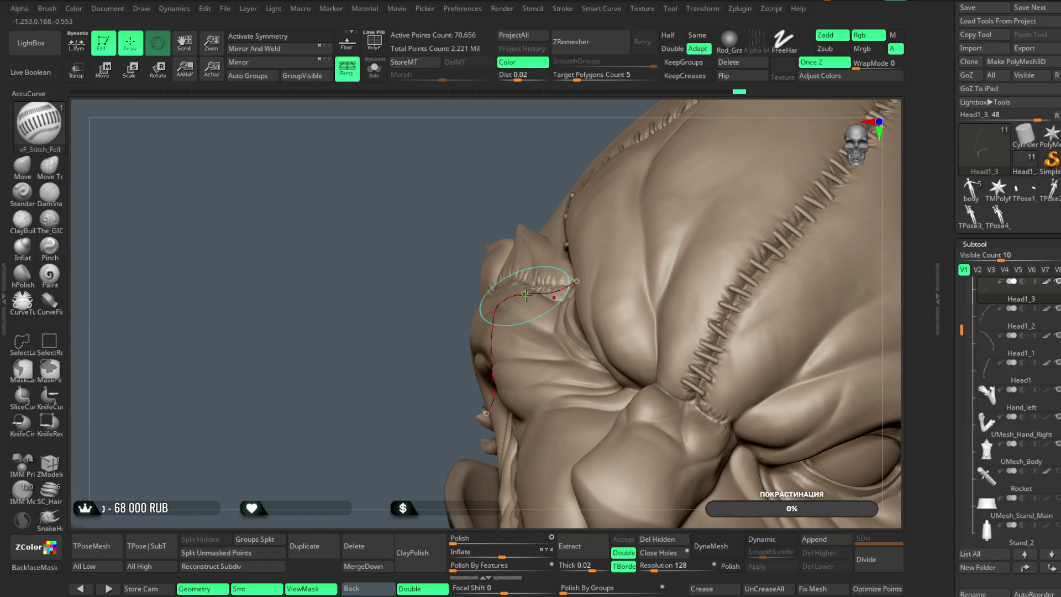
Seat the previewed stitches, then undo them to bring back the curve
{"action": "left_click_drag", "start_coordinate": [526, 170], "coordinate": [544, 284]}
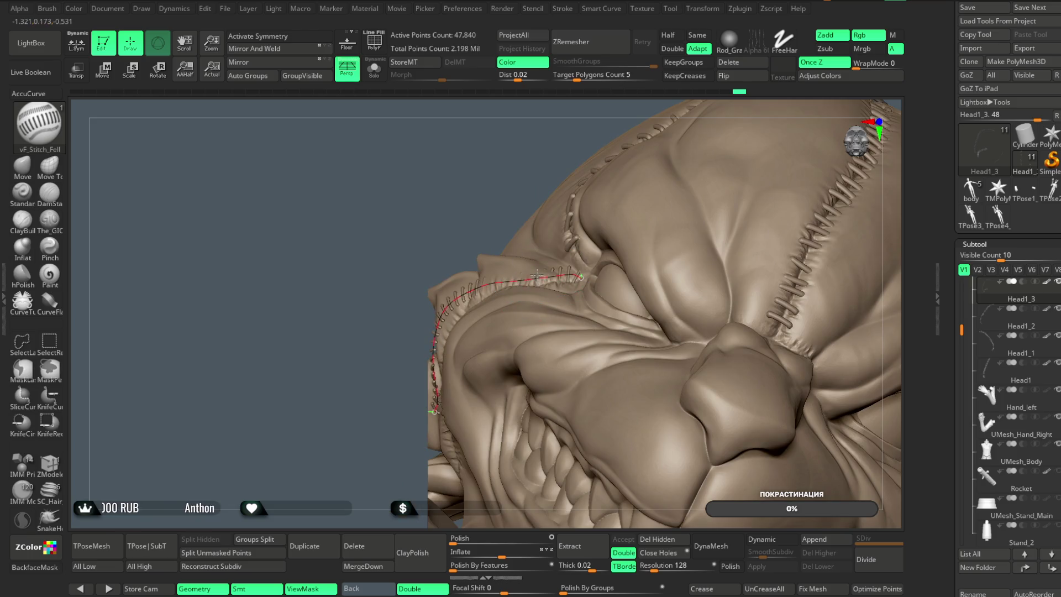
{"action": "left_click_drag", "start_coordinate": [490, 173], "coordinate": [524, 288]}
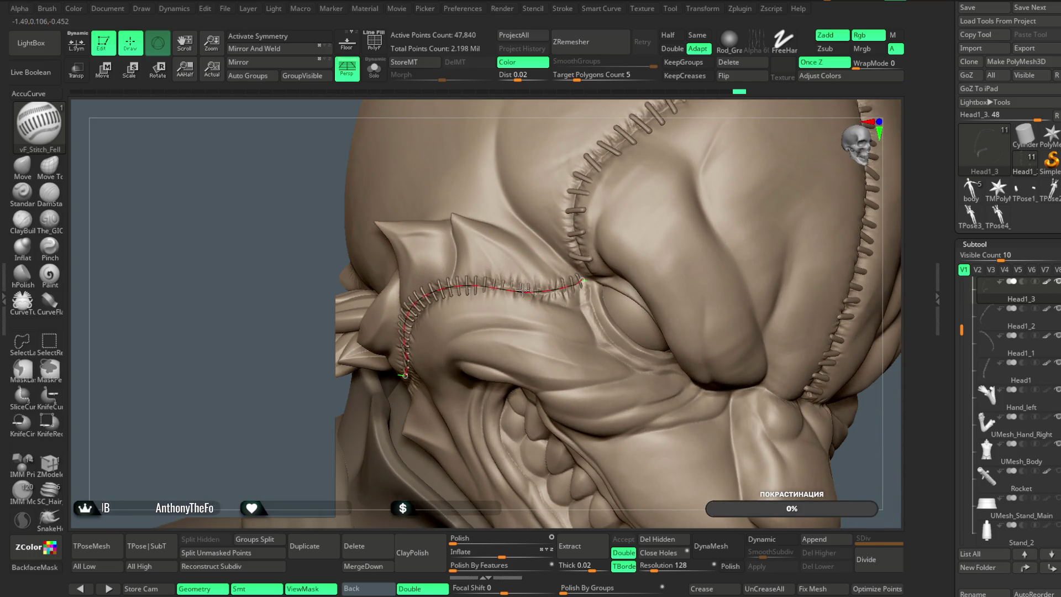
{"action": "left_click", "coordinate": [278, 421]}
{"action": "key", "text": "ctrl+z"}
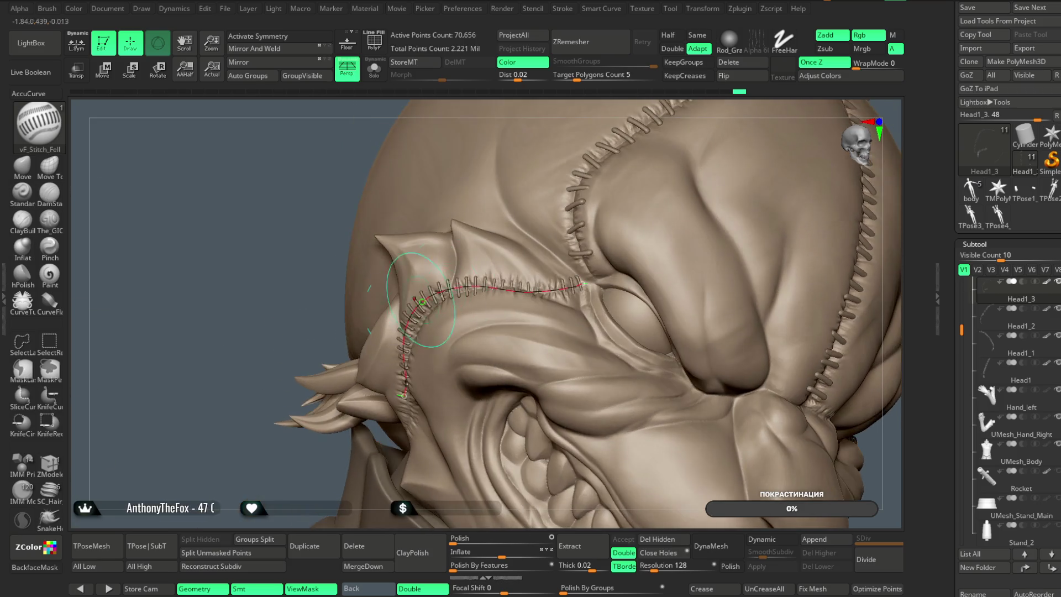
Recommit the stitch curve as geometry and inspect the seam around the mouth
{"action": "mouse_move", "coordinate": [278, 421]}
{"action": "left_mouse_down"}
{"action": "mouse_move", "coordinate": [260, 343]}
{"action": "mouse_move", "coordinate": [298, 271]}
{"action": "mouse_move", "coordinate": [608, 243]}
{"action": "mouse_move", "coordinate": [632, 252]}
{"action": "mouse_move", "coordinate": [419, 387]}
{"action": "mouse_move", "coordinate": [348, 376]}
{"action": "mouse_move", "coordinate": [297, 339]}
{"action": "mouse_move", "coordinate": [381, 326]}
{"action": "left_mouse_up"}
{"action": "left_click", "coordinate": [381, 399]}
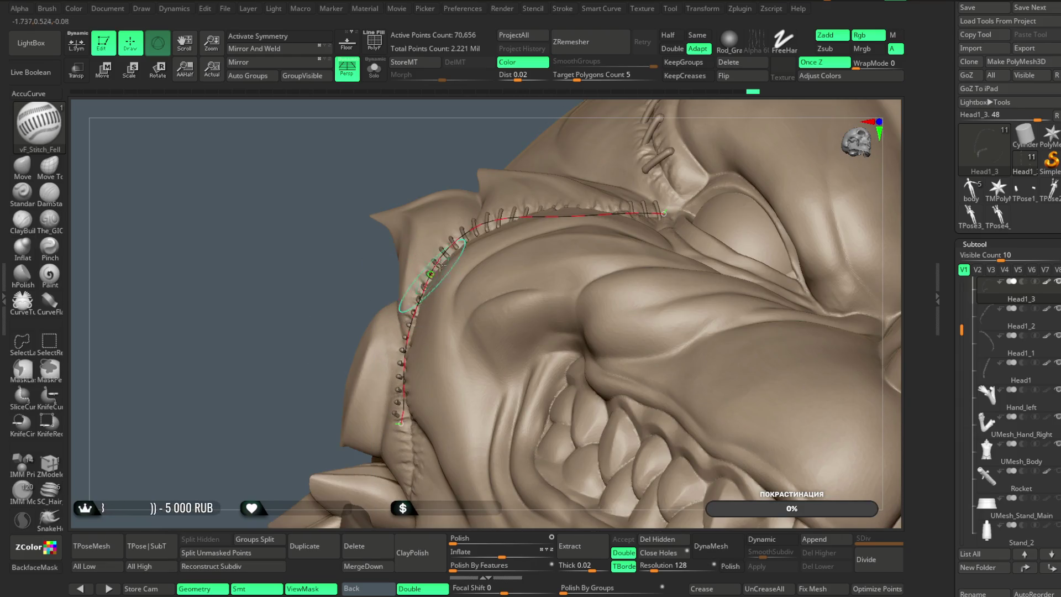
{"action": "mouse_move", "coordinate": [431, 273]}
{"action": "left_mouse_down"}
{"action": "mouse_move", "coordinate": [478, 214]}
{"action": "mouse_move", "coordinate": [458, 228]}
{"action": "left_mouse_up"}
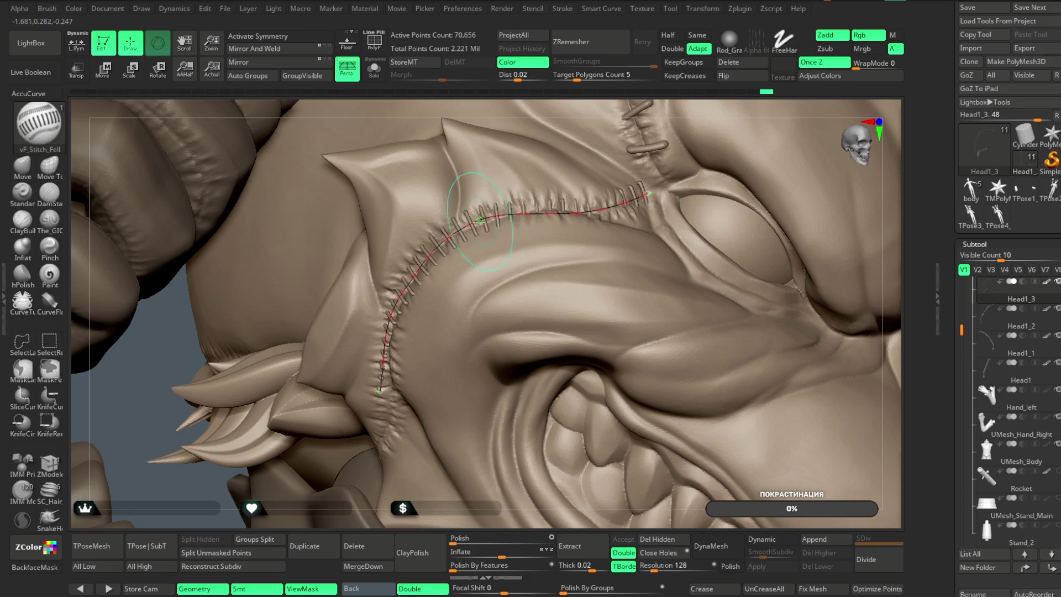
{"action": "left_click_drag", "start_coordinate": [210, 127], "coordinate": [497, 144]}
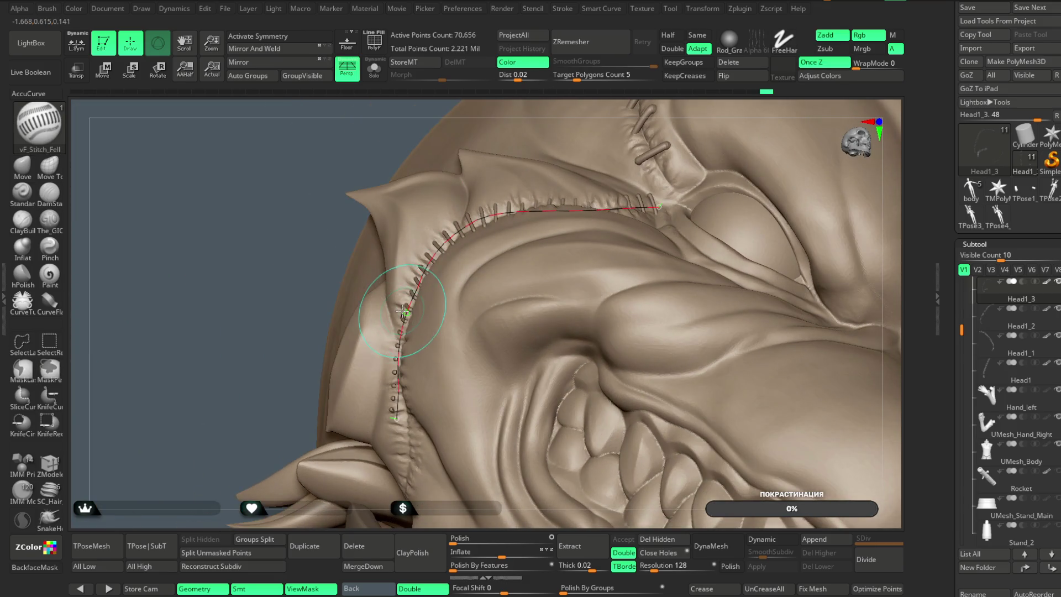
{"action": "mouse_move", "coordinate": [218, 315]}
{"action": "left_mouse_down"}
{"action": "mouse_move", "coordinate": [218, 255]}
{"action": "mouse_move", "coordinate": [394, 346]}
{"action": "left_mouse_up"}
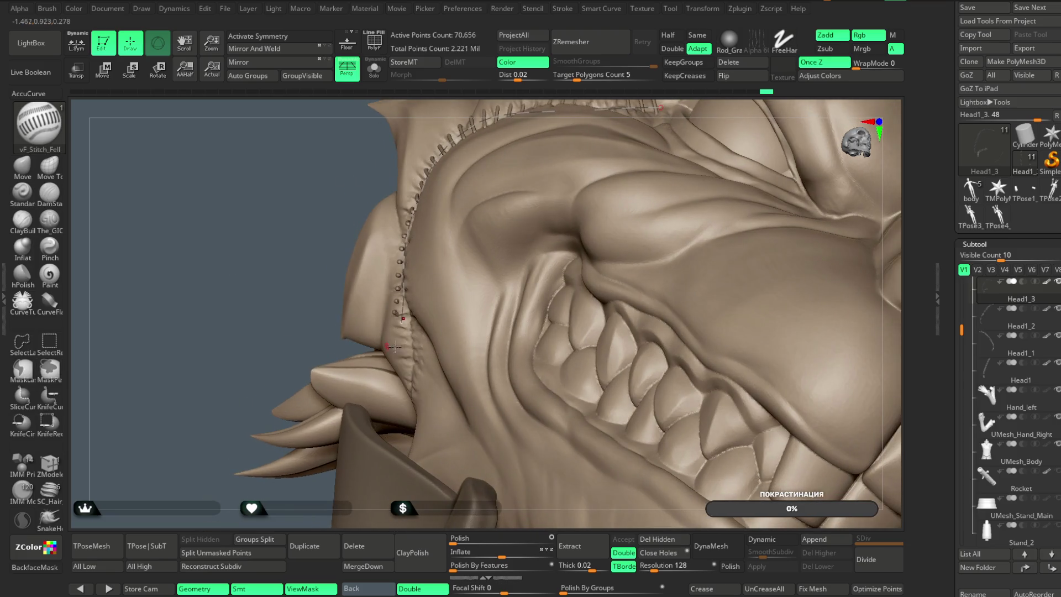
Adjust the Stroke settings and pull the stitch curve further down the cheek
{"action": "left_click", "coordinate": [562, 9]}
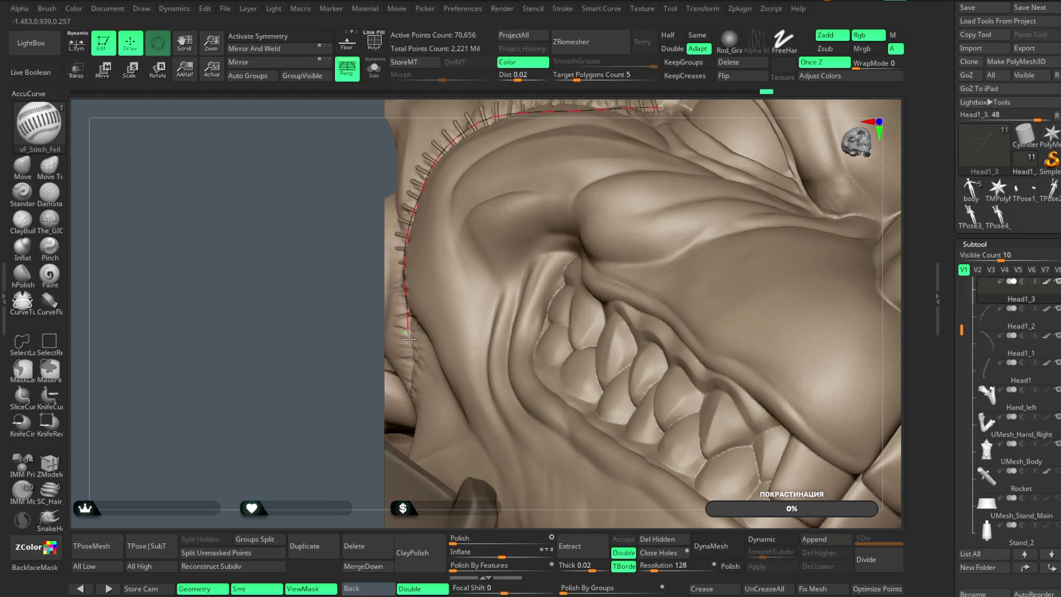
{"action": "left_click_drag", "start_coordinate": [411, 362], "coordinate": [409, 397]}
{"action": "mouse_move", "coordinate": [289, 395]}
{"action": "left_mouse_down"}
{"action": "mouse_move", "coordinate": [326, 415]}
{"action": "mouse_move", "coordinate": [387, 370]}
{"action": "left_mouse_up"}
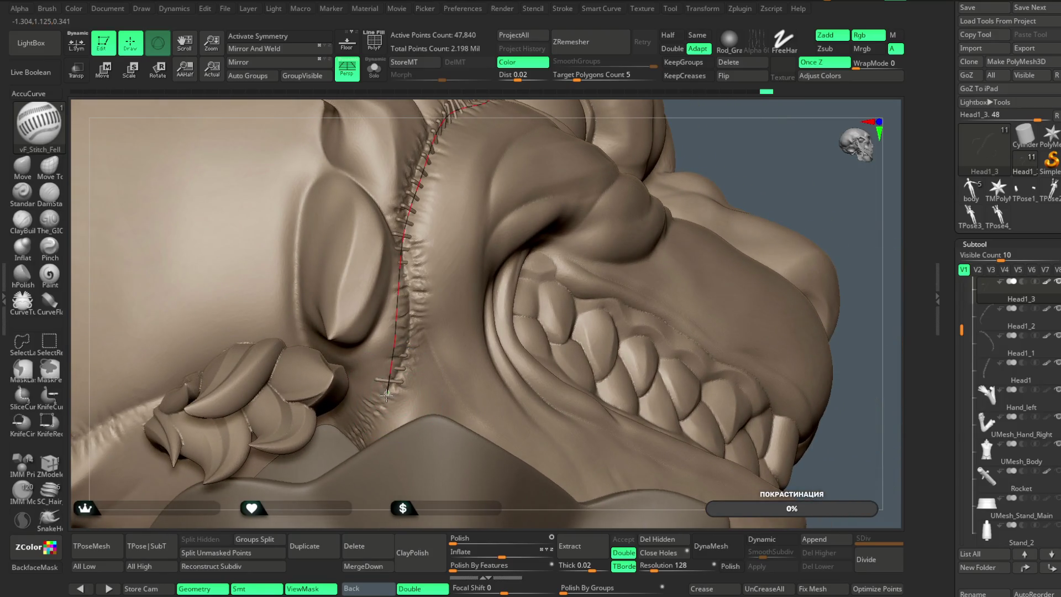
Commit the cheek stitches, then start and commit a new curve from the seam end toward the jaw
{"action": "left_click", "coordinate": [737, 142]}
{"action": "left_click_drag", "start_coordinate": [736, 142], "coordinate": [668, 155]}
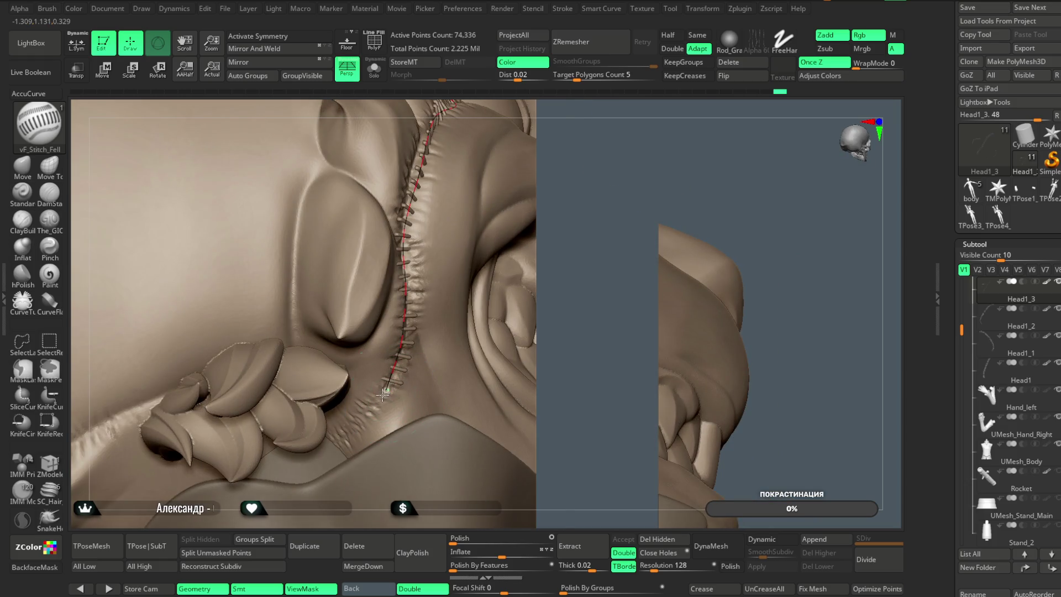
{"action": "mouse_move", "coordinate": [378, 401]}
{"action": "left_mouse_down"}
{"action": "mouse_move", "coordinate": [352, 421]}
{"action": "mouse_move", "coordinate": [359, 382]}
{"action": "mouse_move", "coordinate": [381, 397]}
{"action": "left_mouse_up"}
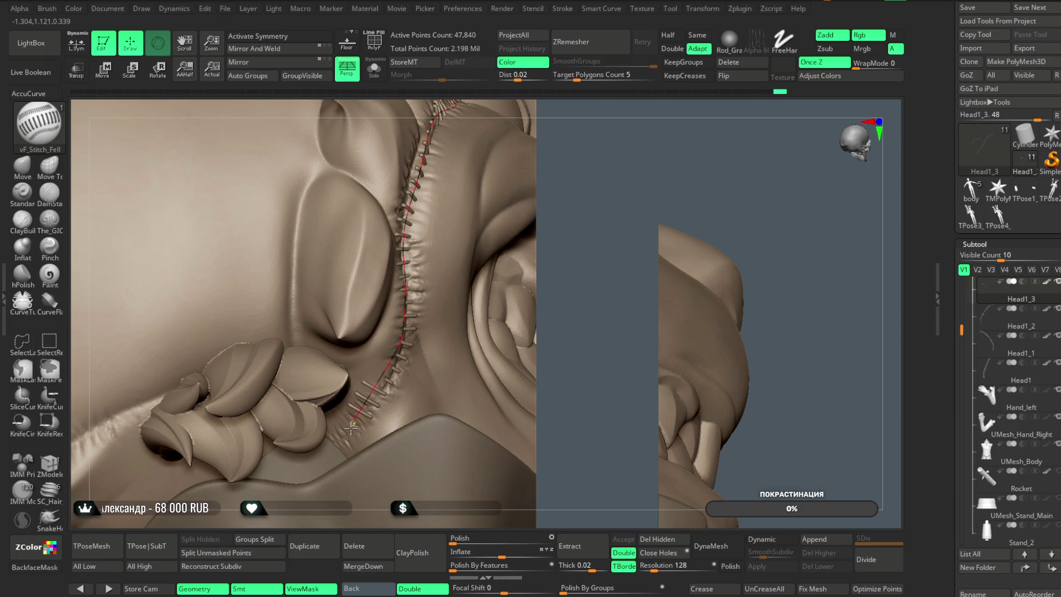
{"action": "left_click", "coordinate": [681, 136]}
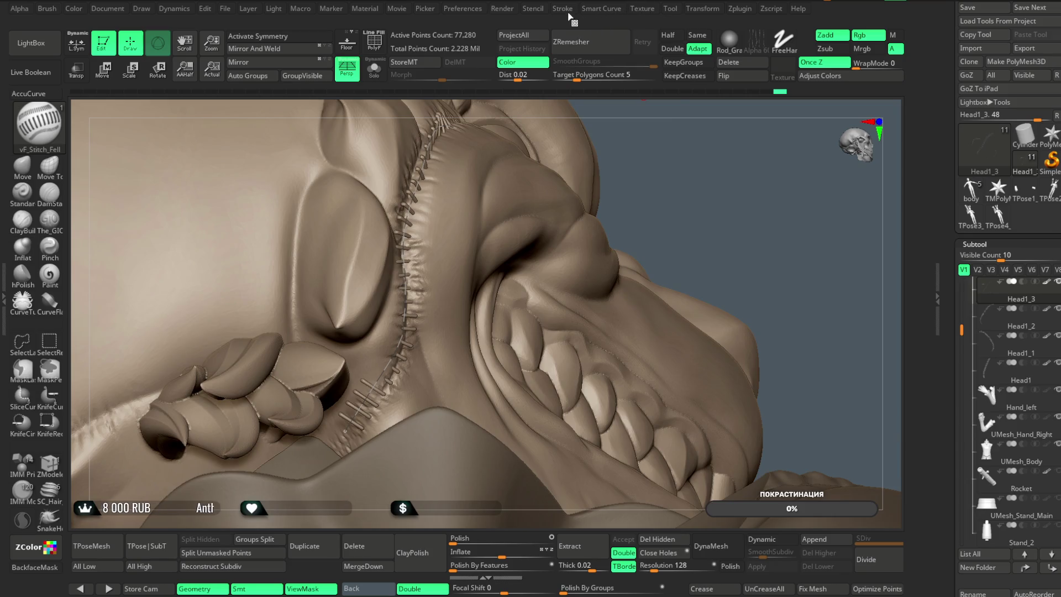
Open the Stroke menu and reshape the stitch curve near the eye to be shorter
{"action": "left_click", "coordinate": [562, 9]}
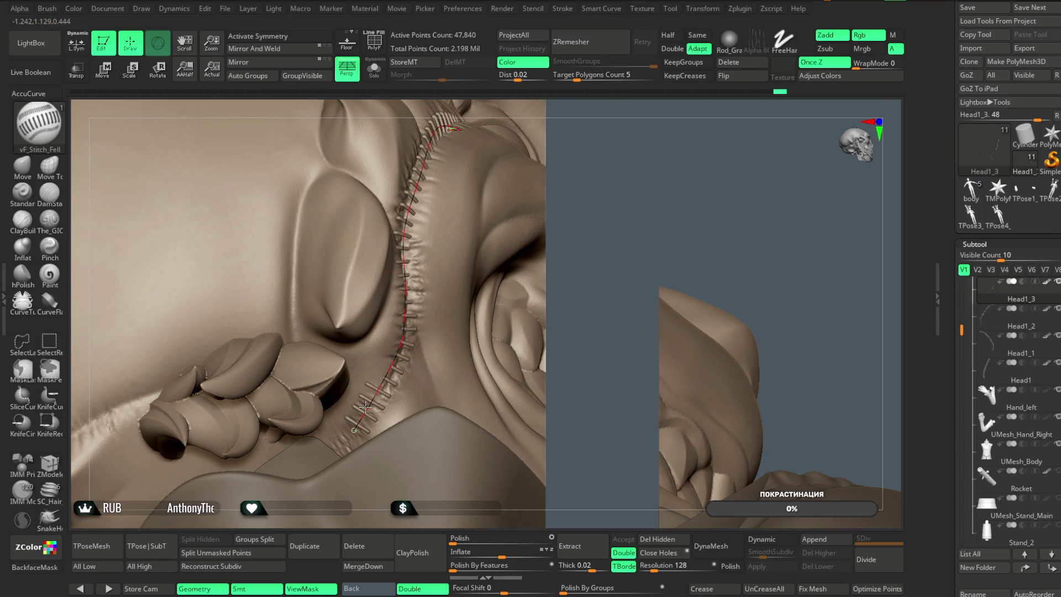
{"action": "mouse_move", "coordinate": [540, 255]}
{"action": "right_mouse_down"}
{"action": "mouse_move", "coordinate": [658, 172]}
{"action": "mouse_move", "coordinate": [721, 232]}
{"action": "right_mouse_up"}
{"action": "right_click_drag", "start_coordinate": [776, 181], "coordinate": [718, 185], "text": "ctrl"}
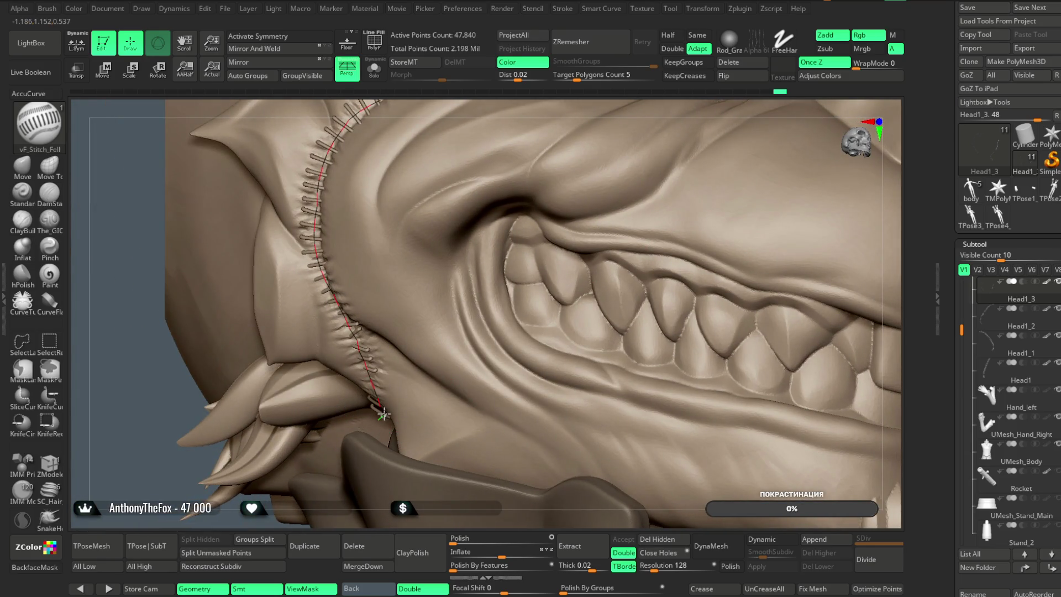
{"action": "mouse_move", "coordinate": [527, 105]}
{"action": "right_mouse_down"}
{"action": "mouse_move", "coordinate": [558, 144]}
{"action": "mouse_move", "coordinate": [531, 110]}
{"action": "mouse_move", "coordinate": [543, 95]}
{"action": "mouse_move", "coordinate": [563, 103]}
{"action": "mouse_move", "coordinate": [531, 256]}
{"action": "mouse_move", "coordinate": [564, 101]}
{"action": "mouse_move", "coordinate": [554, 147]}
{"action": "mouse_move", "coordinate": [460, 230]}
{"action": "right_mouse_up"}
{"action": "left_click_drag", "start_coordinate": [461, 229], "coordinate": [467, 227]}
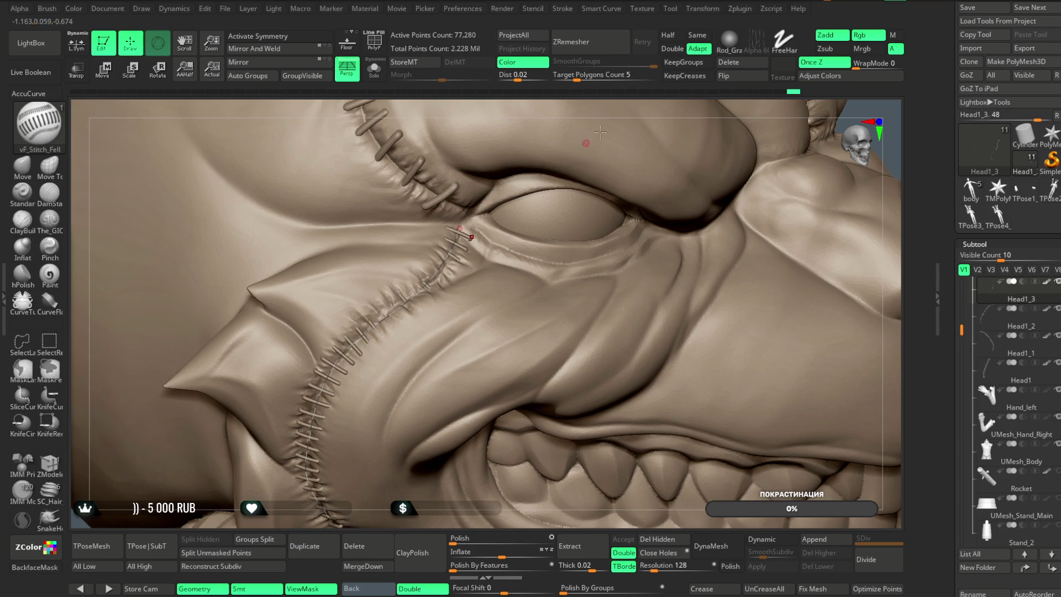
{"action": "left_click", "coordinate": [22, 166]}
{"action": "key", "text": "space"}
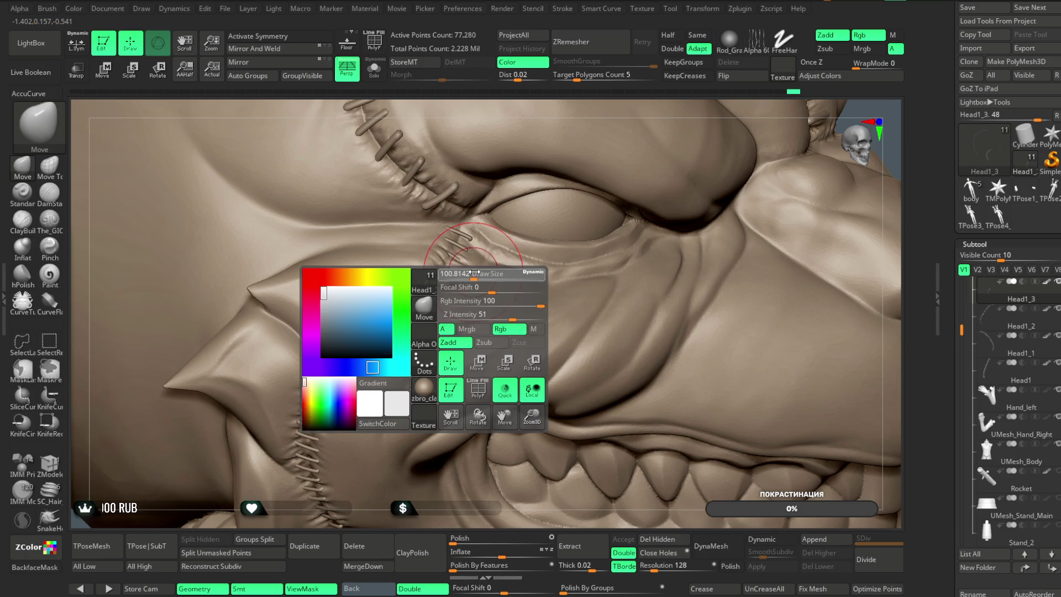
Push the stitches near the eye slightly into the skin and turn on Transp
{"action": "mouse_move", "coordinate": [438, 277]}
{"action": "left_mouse_down"}
{"action": "mouse_move", "coordinate": [443, 254]}
{"action": "mouse_move", "coordinate": [431, 279]}
{"action": "left_mouse_up"}
{"action": "left_click_drag", "start_coordinate": [385, 313], "coordinate": [366, 308]}
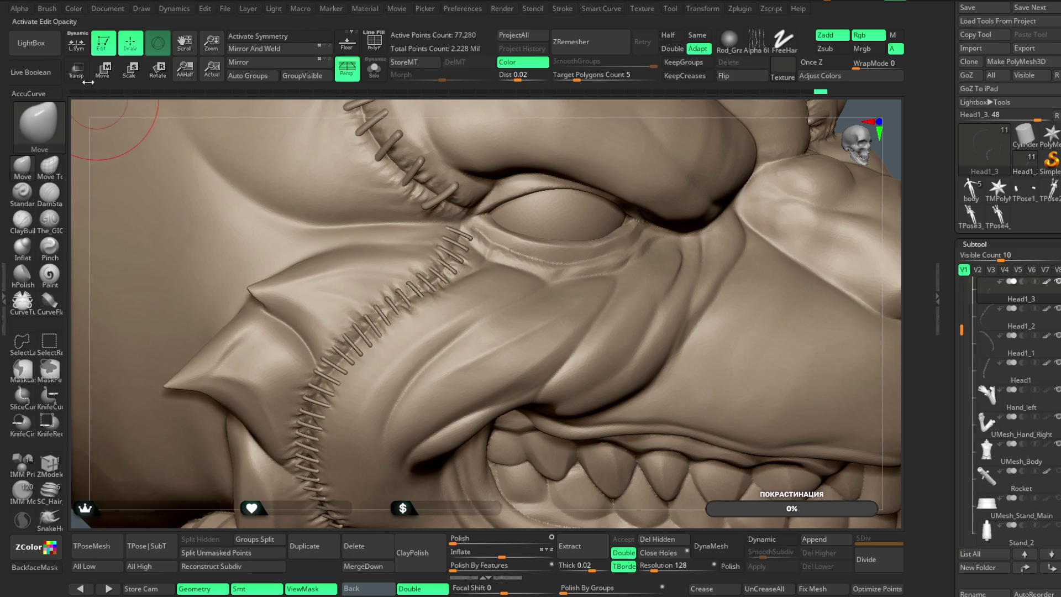
{"action": "left_click", "coordinate": [76, 69]}
{"action": "right_click_drag", "start_coordinate": [414, 310], "coordinate": [412, 308]}
{"action": "right_click", "coordinate": [412, 288]}
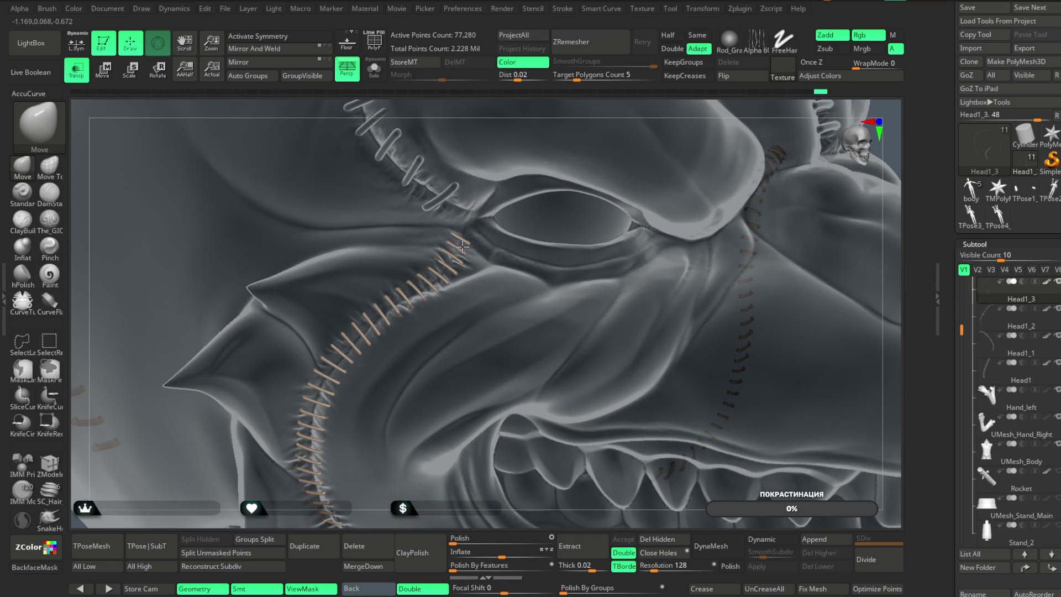
Orbit the see-through head to check the stitch rows by the eye, cheek and teeth
{"action": "right_click_drag", "start_coordinate": [535, 108], "coordinate": [448, 259]}
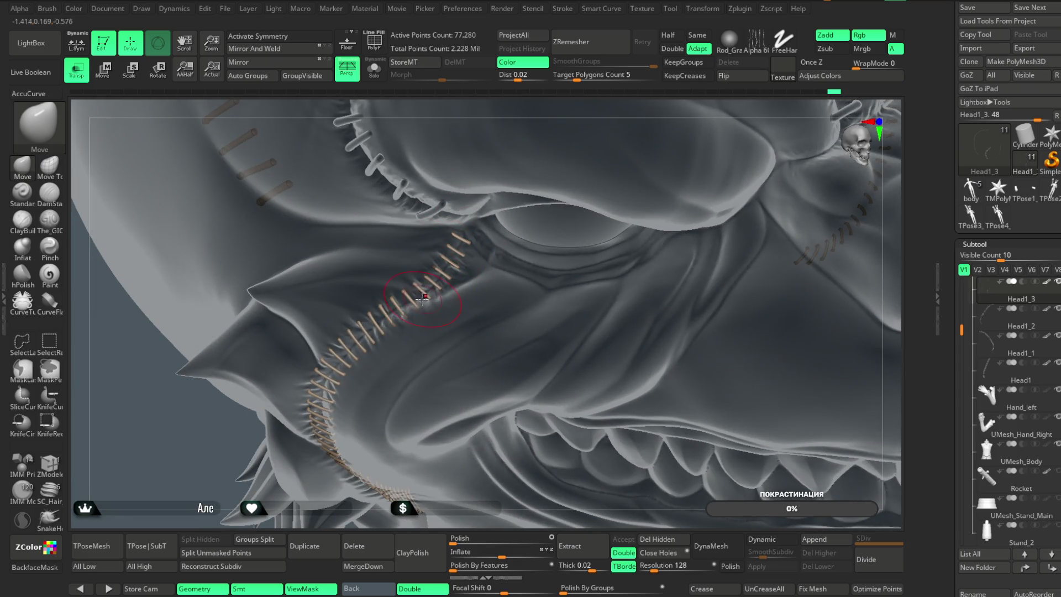
{"action": "right_click_drag", "start_coordinate": [539, 106], "coordinate": [418, 313]}
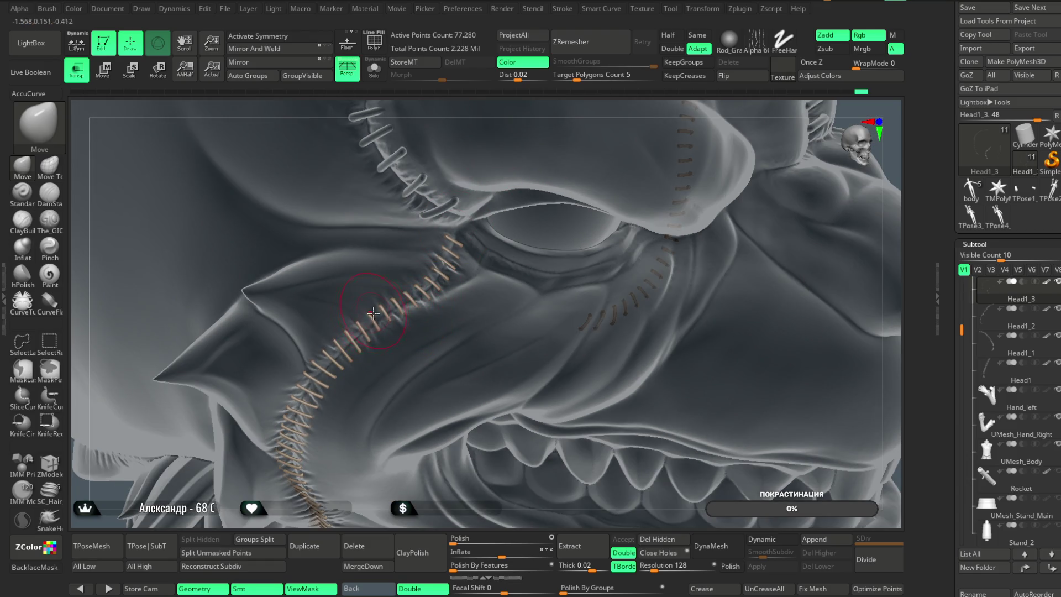
{"action": "right_click_drag", "start_coordinate": [375, 324], "coordinate": [348, 357]}
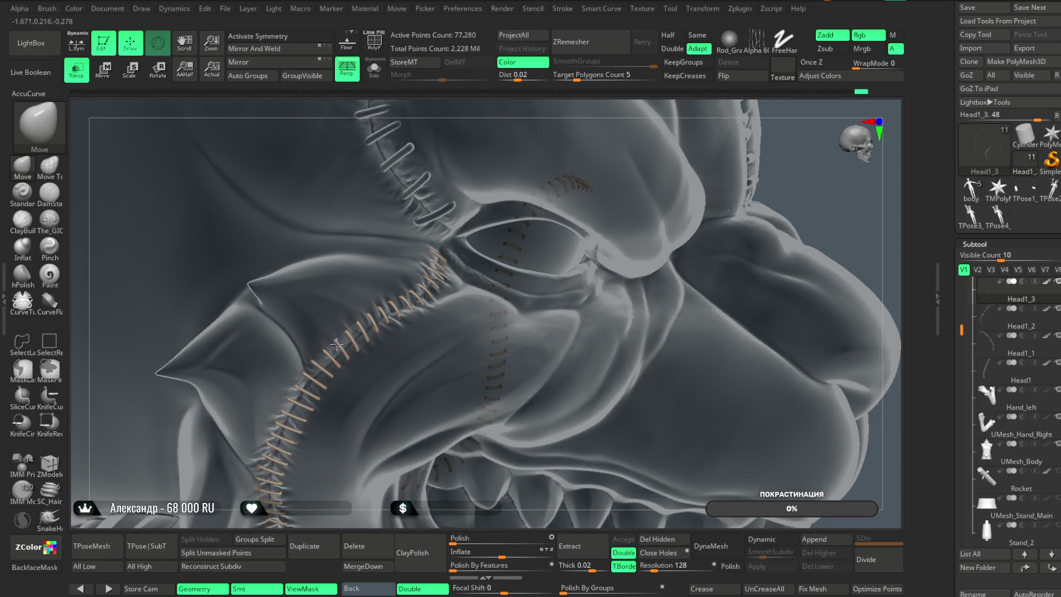
{"action": "mouse_move", "coordinate": [343, 497]}
{"action": "right_mouse_down"}
{"action": "mouse_move", "coordinate": [343, 422]}
{"action": "mouse_move", "coordinate": [329, 390]}
{"action": "right_mouse_up"}
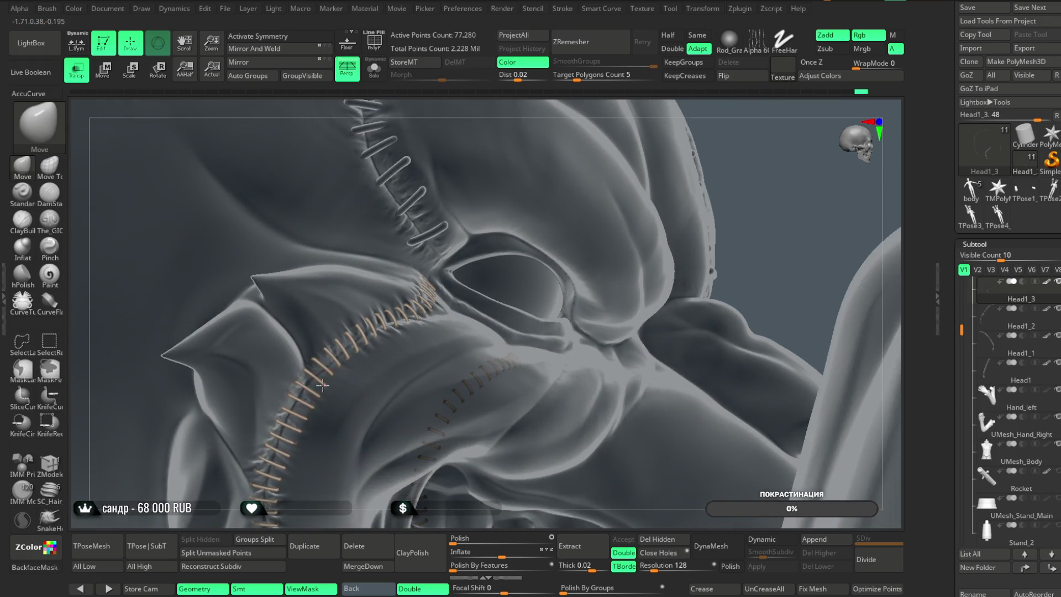
{"action": "mouse_move", "coordinate": [331, 524]}
{"action": "right_mouse_down"}
{"action": "mouse_move", "coordinate": [372, 471]}
{"action": "mouse_move", "coordinate": [368, 317]}
{"action": "right_mouse_up"}
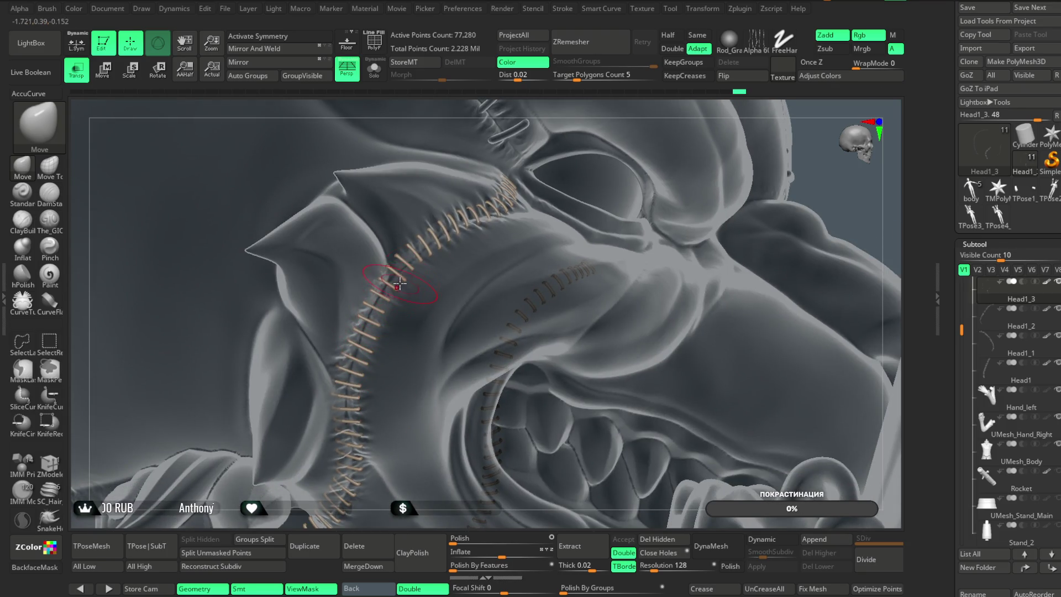
{"action": "mouse_move", "coordinate": [356, 519]}
{"action": "right_mouse_down"}
{"action": "mouse_move", "coordinate": [363, 429]}
{"action": "mouse_move", "coordinate": [679, 163]}
{"action": "mouse_move", "coordinate": [680, 128]}
{"action": "mouse_move", "coordinate": [399, 299]}
{"action": "right_mouse_up"}
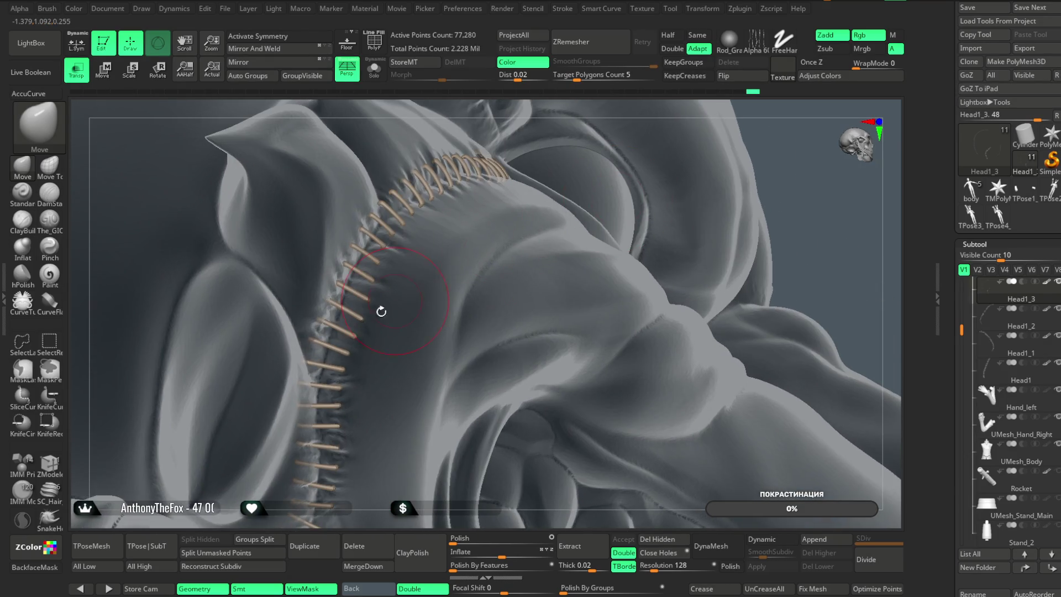
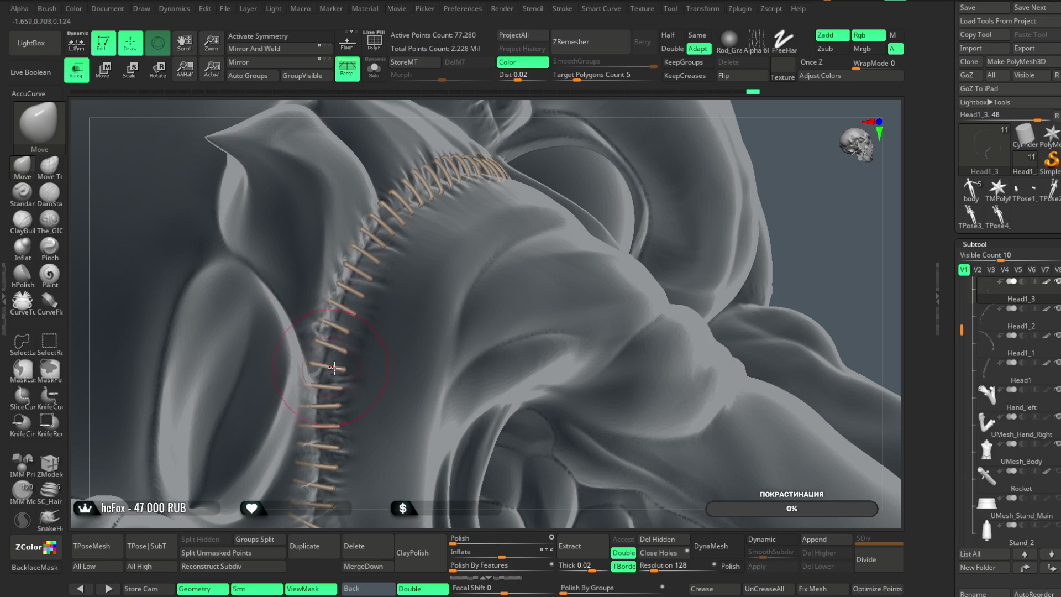
Nudge a few stitches along the skull seam with small Move strokes
{"action": "right_click_drag", "start_coordinate": [362, 433], "coordinate": [364, 424]}
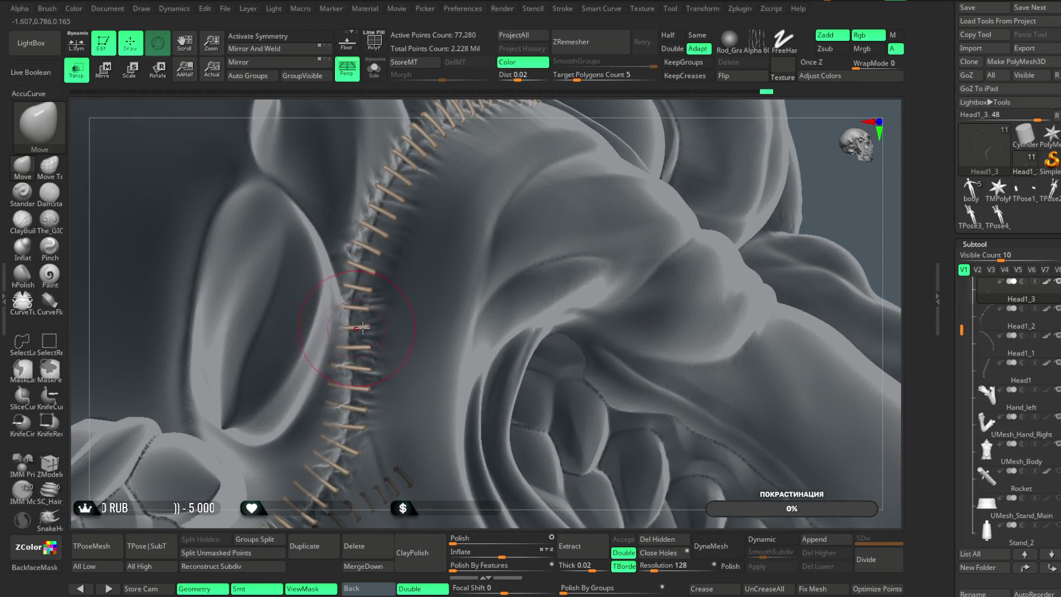
{"action": "right_click_drag", "start_coordinate": [354, 521], "coordinate": [365, 318]}
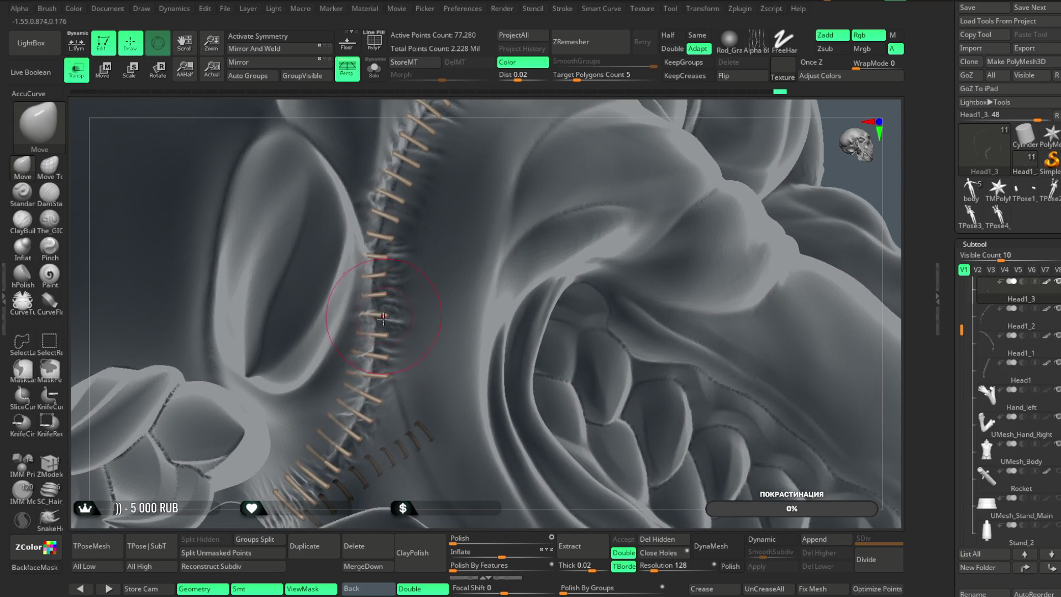
{"action": "mouse_move", "coordinate": [355, 515]}
{"action": "right_mouse_down"}
{"action": "mouse_move", "coordinate": [407, 433]}
{"action": "mouse_move", "coordinate": [413, 248]}
{"action": "right_mouse_up"}
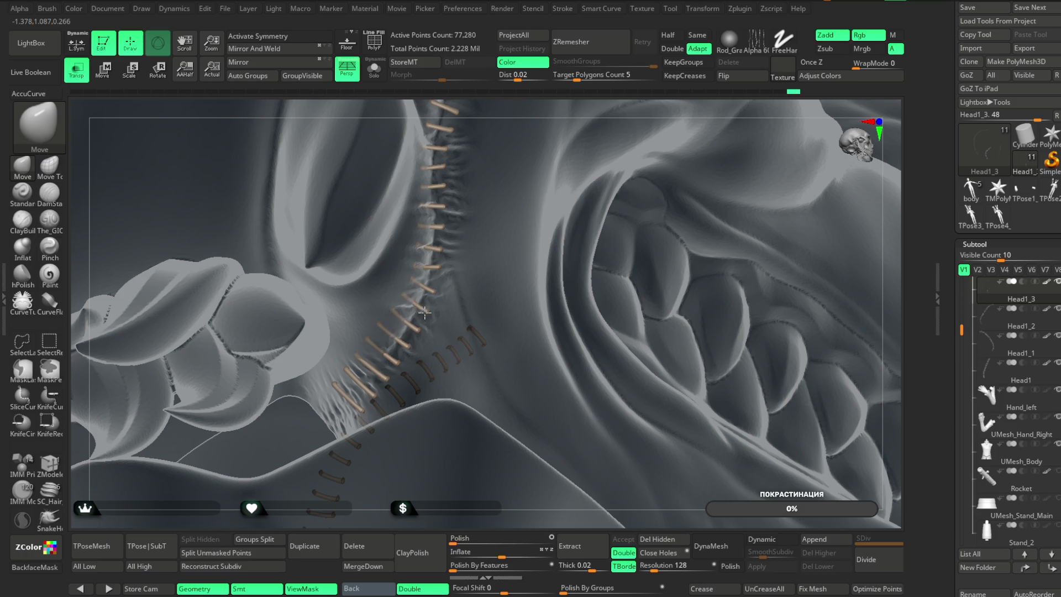
{"action": "mouse_move", "coordinate": [368, 480]}
{"action": "right_mouse_down"}
{"action": "mouse_move", "coordinate": [374, 429]}
{"action": "mouse_move", "coordinate": [346, 441]}
{"action": "mouse_move", "coordinate": [394, 373]}
{"action": "right_mouse_up"}
{"action": "left_click_drag", "start_coordinate": [407, 347], "coordinate": [408, 376]}
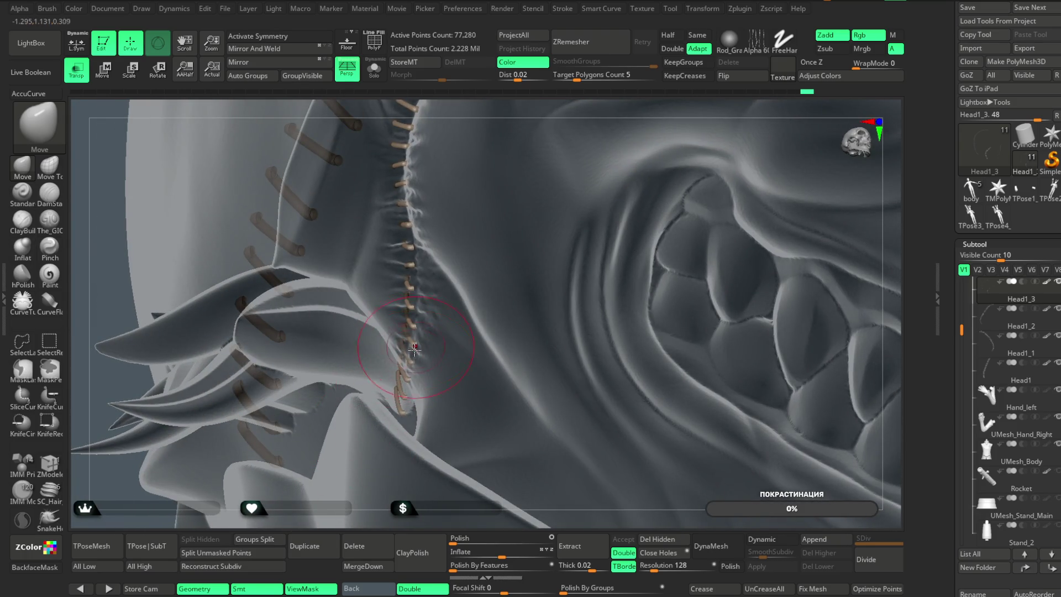
{"action": "mouse_move", "coordinate": [517, 108]}
{"action": "right_mouse_down"}
{"action": "mouse_move", "coordinate": [564, 107]}
{"action": "mouse_move", "coordinate": [402, 341]}
{"action": "right_mouse_up"}
{"action": "left_click_drag", "start_coordinate": [377, 419], "coordinate": [372, 409]}
{"action": "mouse_move", "coordinate": [370, 501]}
{"action": "right_mouse_down"}
{"action": "mouse_move", "coordinate": [426, 397]}
{"action": "mouse_move", "coordinate": [519, 310]}
{"action": "mouse_move", "coordinate": [480, 325]}
{"action": "right_mouse_up"}
Isolate the stitch subtool with Solo to inspect it, then show the full bust again
{"action": "left_click", "coordinate": [374, 70]}
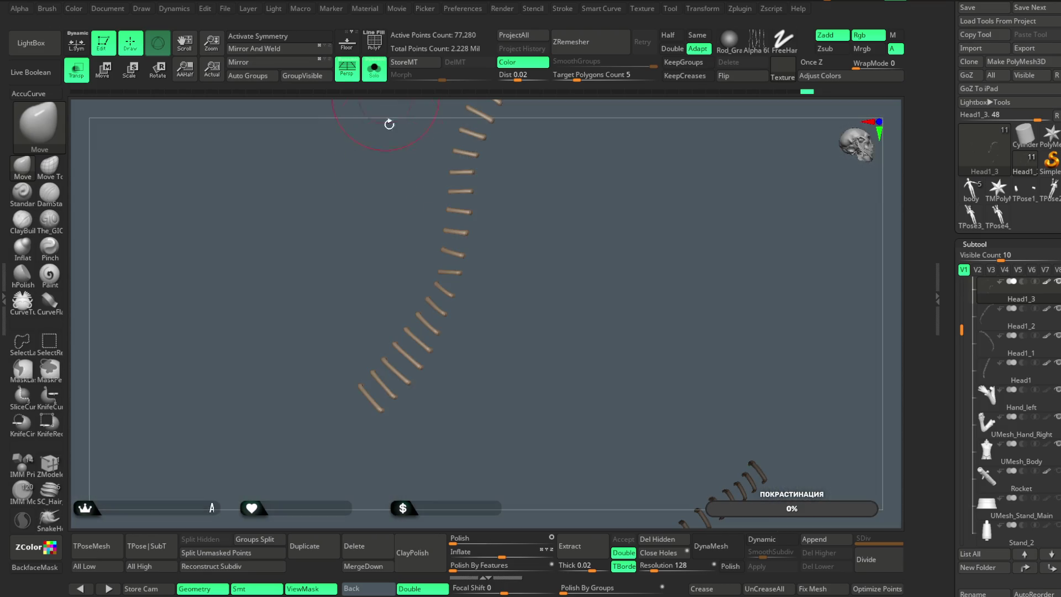
{"action": "mouse_move", "coordinate": [450, 397]}
{"action": "right_mouse_down"}
{"action": "mouse_move", "coordinate": [453, 408]}
{"action": "mouse_move", "coordinate": [457, 350]}
{"action": "mouse_move", "coordinate": [375, 349]}
{"action": "right_mouse_up"}
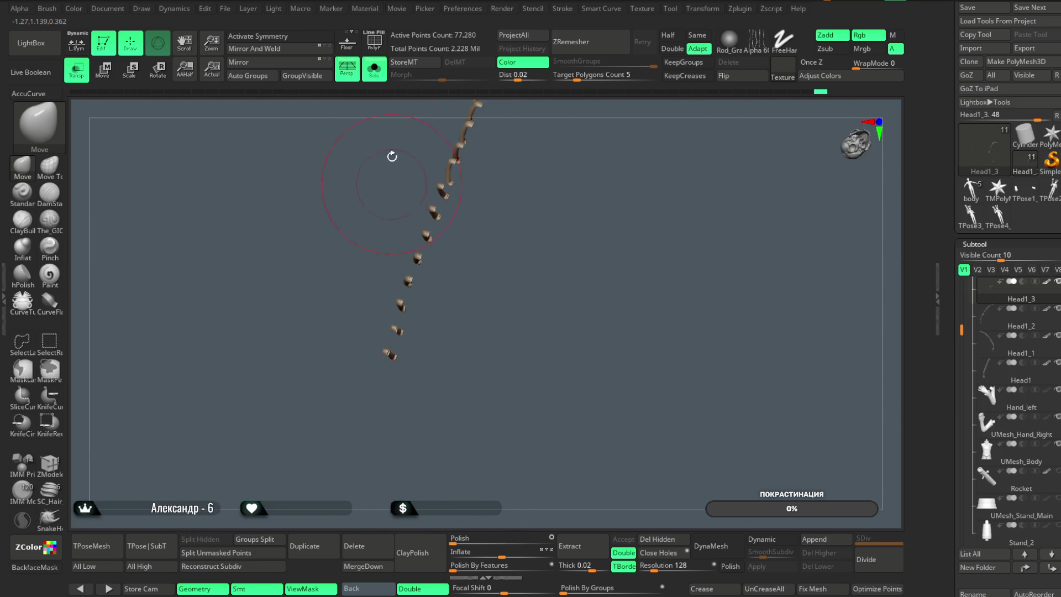
{"action": "key", "text": "ctrl+shift+s"}
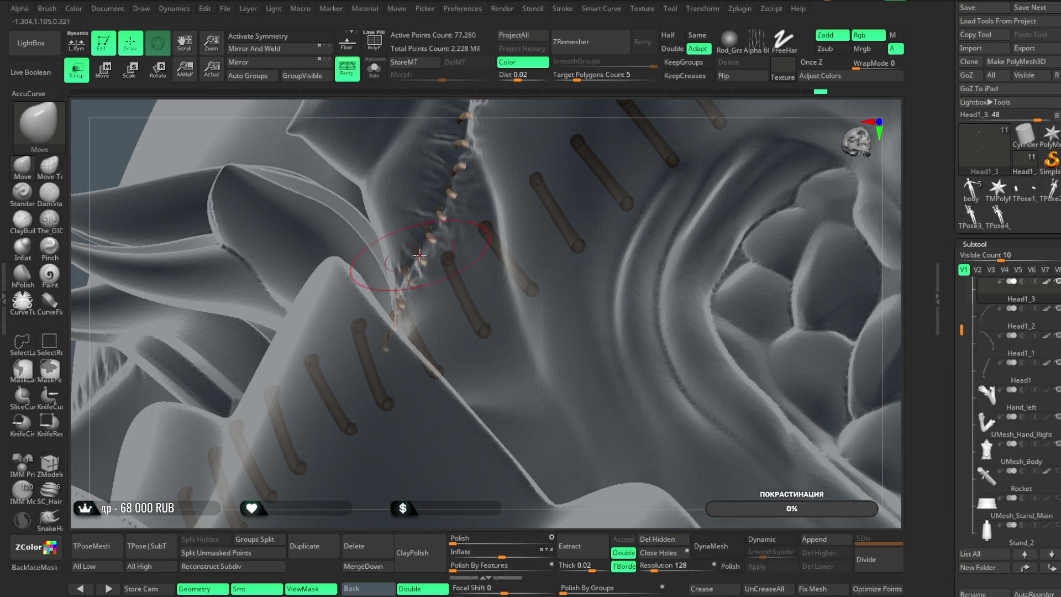
{"action": "mouse_move", "coordinate": [476, 105]}
{"action": "left_mouse_down"}
{"action": "mouse_move", "coordinate": [502, 142]}
{"action": "mouse_move", "coordinate": [344, 225]}
{"action": "left_mouse_up"}
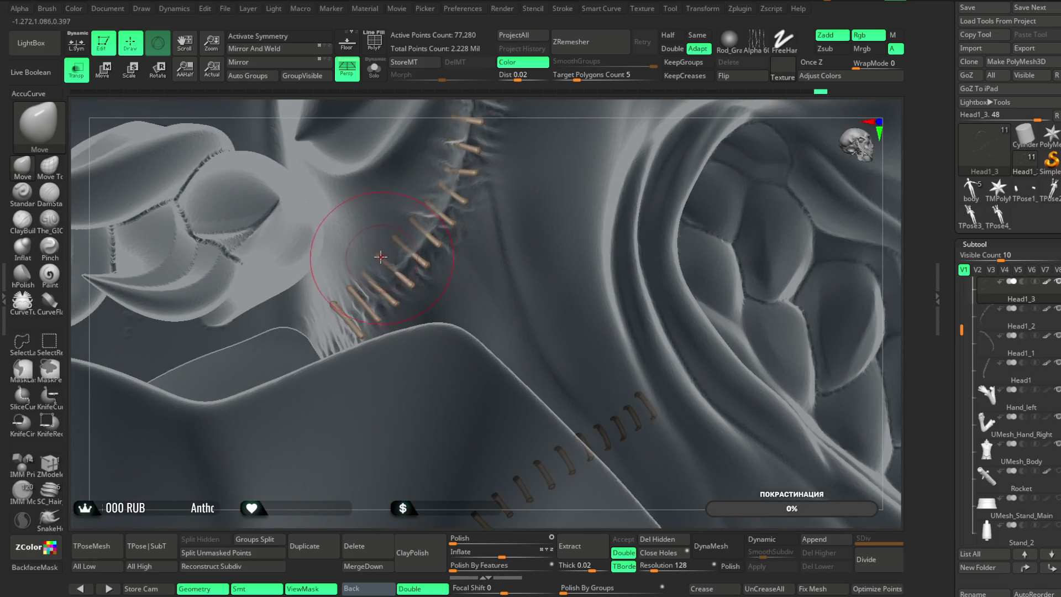
Orbit and zoom around the stitched brow, jaw, fingers and teeth to inspect the seams
{"action": "mouse_move", "coordinate": [483, 111]}
{"action": "left_mouse_down"}
{"action": "mouse_move", "coordinate": [408, 249]}
{"action": "mouse_move", "coordinate": [351, 297]}
{"action": "left_mouse_up"}
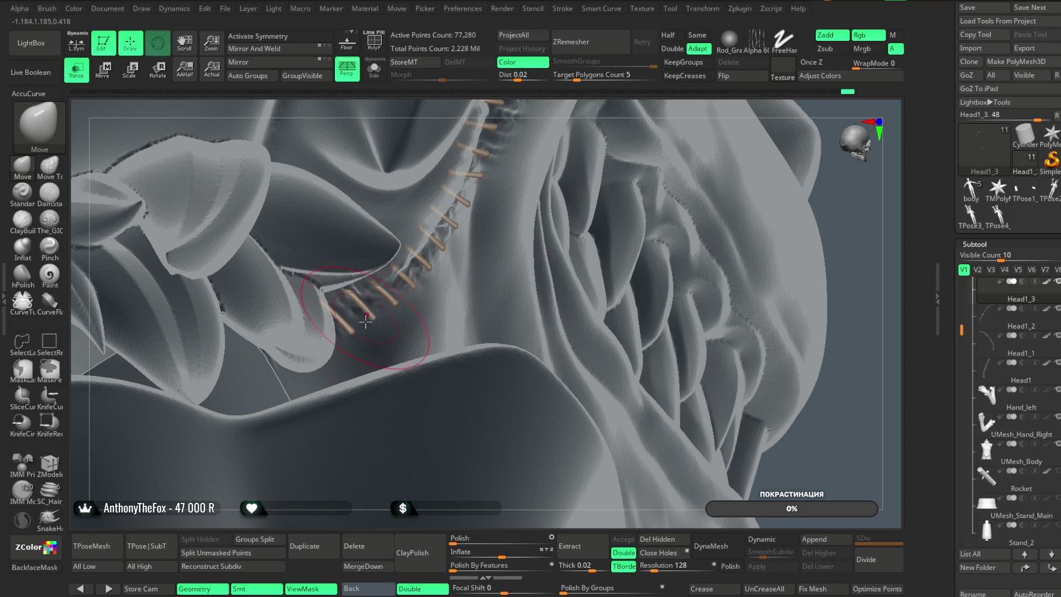
{"action": "mouse_move", "coordinate": [383, 498]}
{"action": "left_mouse_down"}
{"action": "mouse_move", "coordinate": [374, 457]}
{"action": "mouse_move", "coordinate": [451, 287]}
{"action": "left_mouse_up"}
{"action": "left_click_drag", "start_coordinate": [610, 169], "coordinate": [475, 320]}
{"action": "left_click_drag", "start_coordinate": [500, 554], "coordinate": [501, 554]}
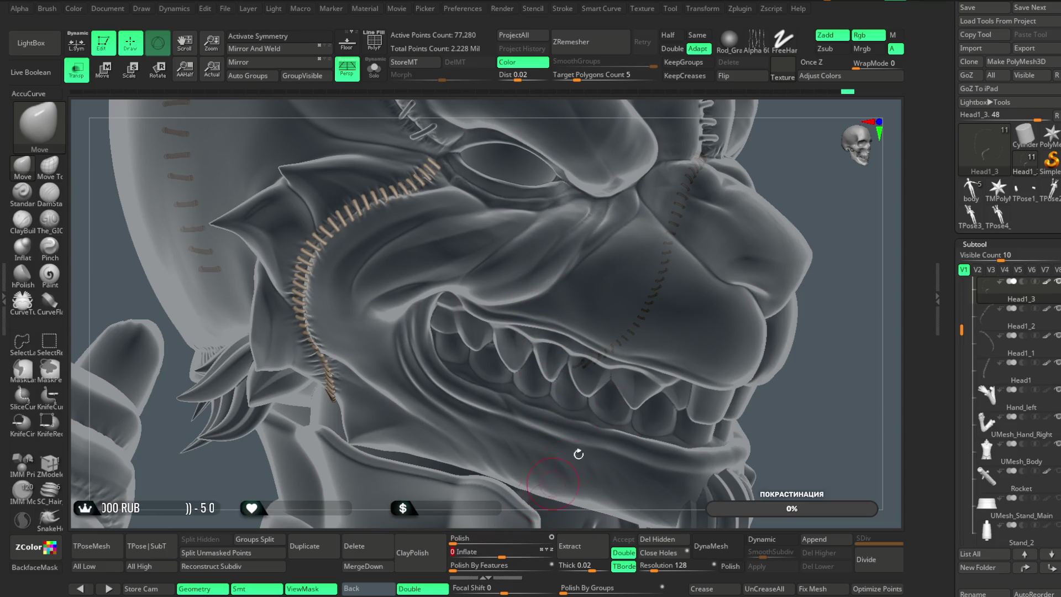
{"action": "mouse_move", "coordinate": [834, 227]}
{"action": "left_mouse_down"}
{"action": "mouse_move", "coordinate": [813, 272]}
{"action": "mouse_move", "coordinate": [812, 260]}
{"action": "mouse_move", "coordinate": [730, 357]}
{"action": "left_mouse_up"}
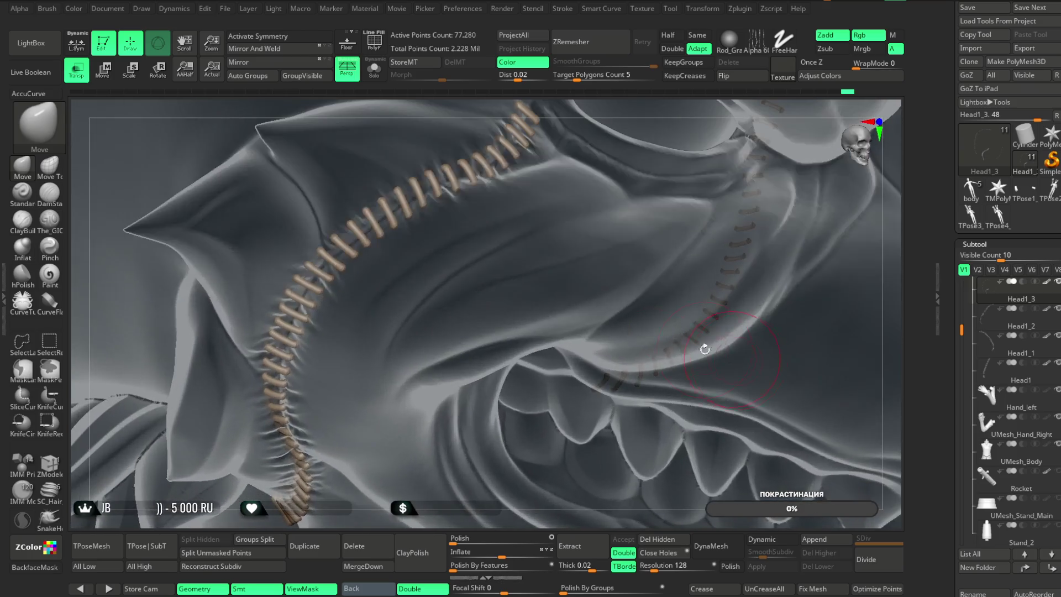
{"action": "left_click_drag", "start_coordinate": [523, 105], "coordinate": [439, 197]}
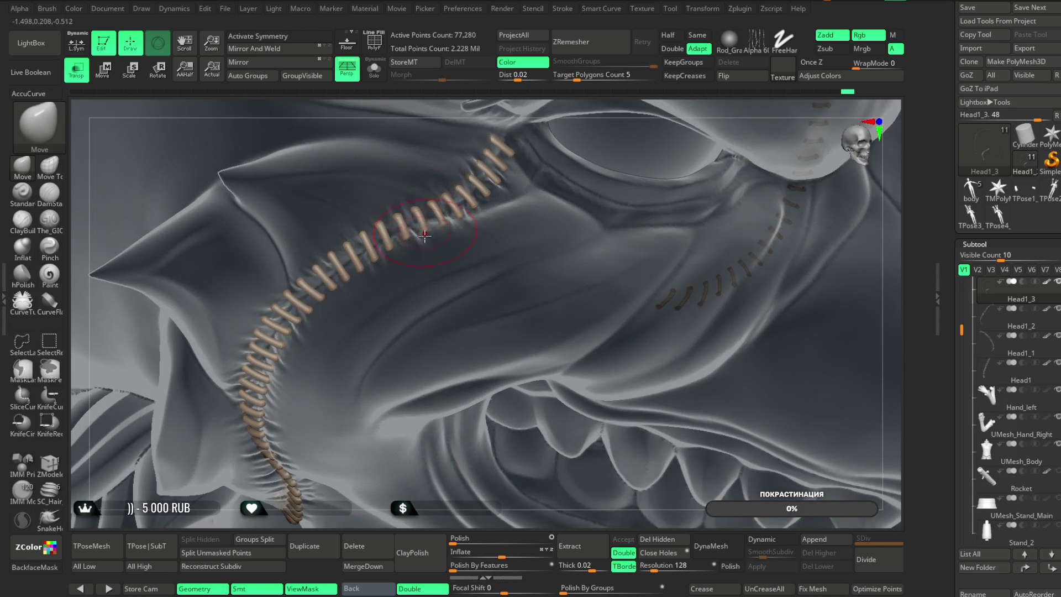
With the Move Topological brush (B, M, T), nudge brow-seam stitches, undoing one stroke
{"action": "key", "text": "b"}
{"action": "key", "text": "m"}
{"action": "key", "text": "t"}
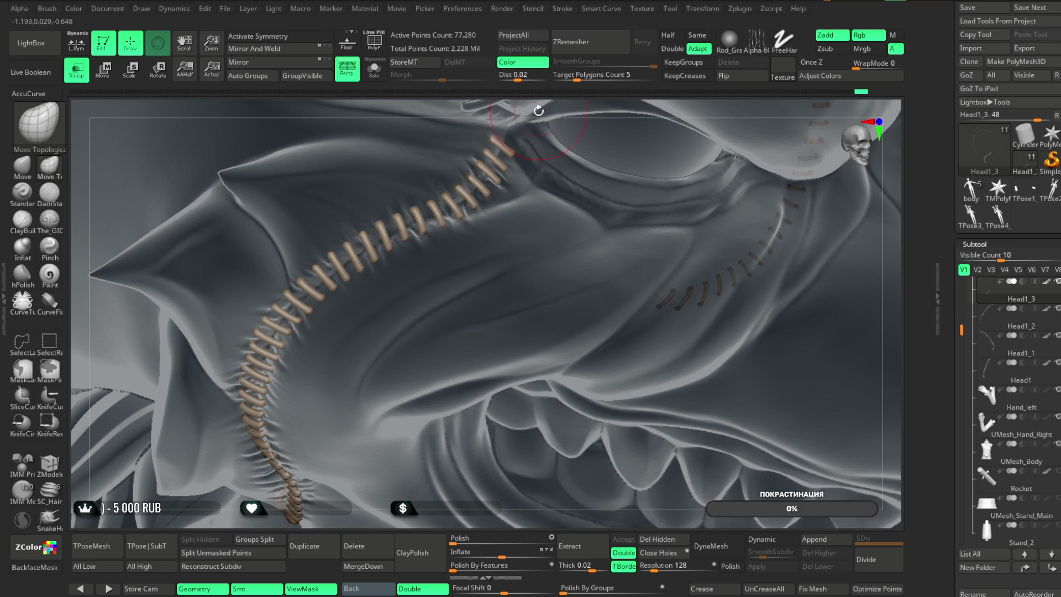
{"action": "left_click_drag", "start_coordinate": [540, 109], "coordinate": [443, 224]}
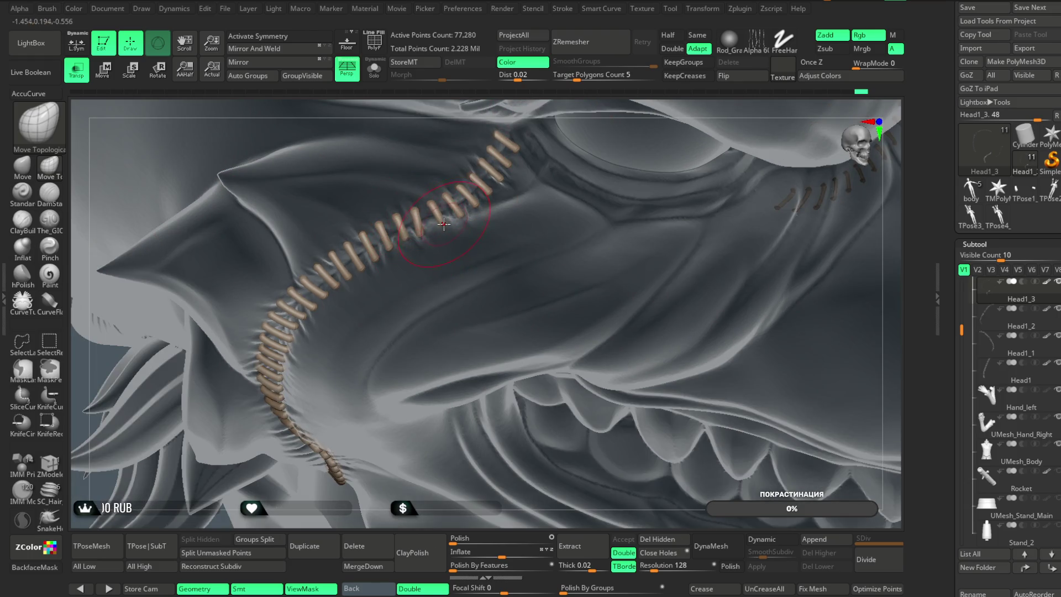
{"action": "left_click_drag", "start_coordinate": [449, 202], "coordinate": [464, 196]}
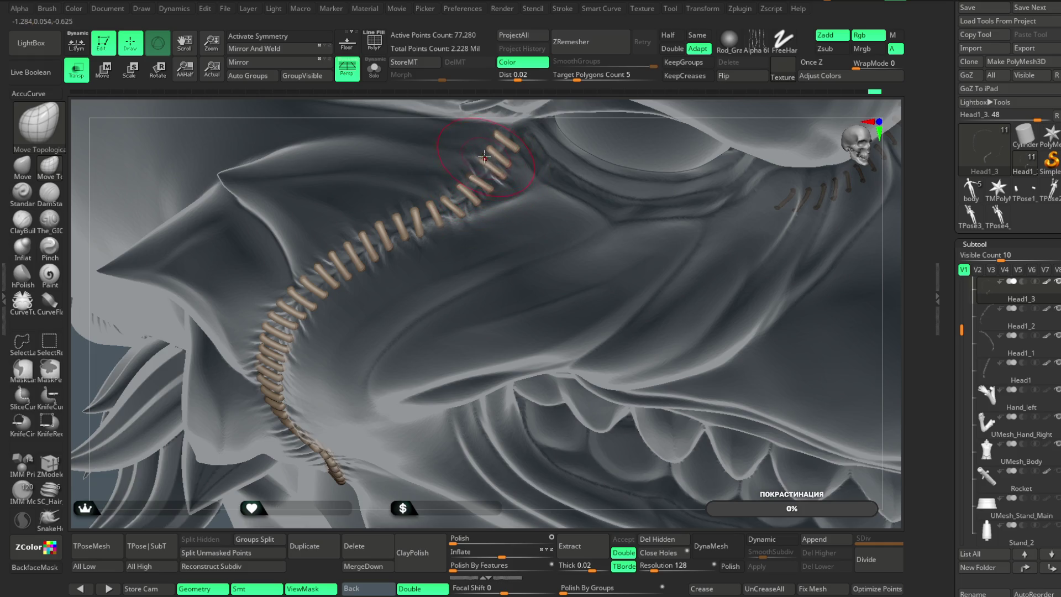
{"action": "left_click_drag", "start_coordinate": [496, 144], "coordinate": [499, 141]}
{"action": "right_click_drag", "start_coordinate": [498, 142], "coordinate": [392, 235]}
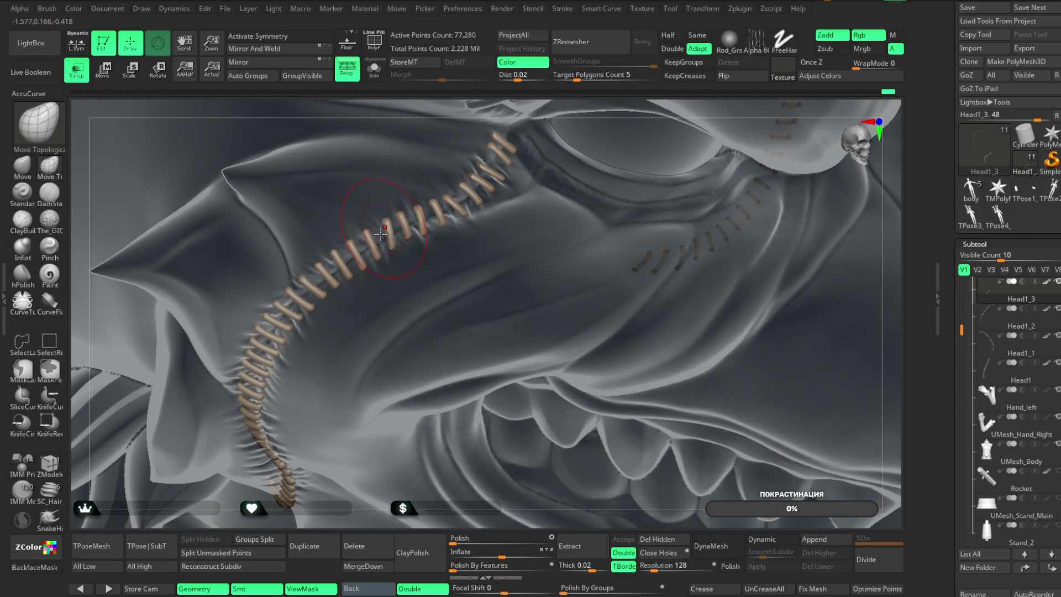
{"action": "left_click_drag", "start_coordinate": [346, 246], "coordinate": [354, 265]}
{"action": "right_click_drag", "start_coordinate": [487, 110], "coordinate": [328, 272]}
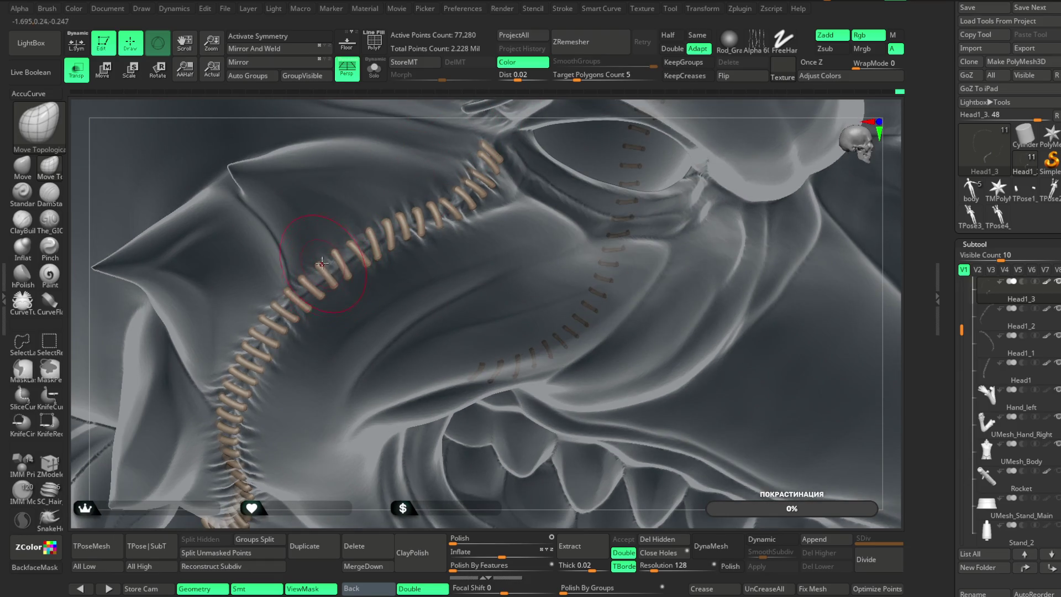
{"action": "key", "text": "ctrl+z"}
Orbit around the brow-to-jaw seam to check the adjusted stitches from several angles
{"action": "right_click_drag", "start_coordinate": [315, 520], "coordinate": [285, 286]}
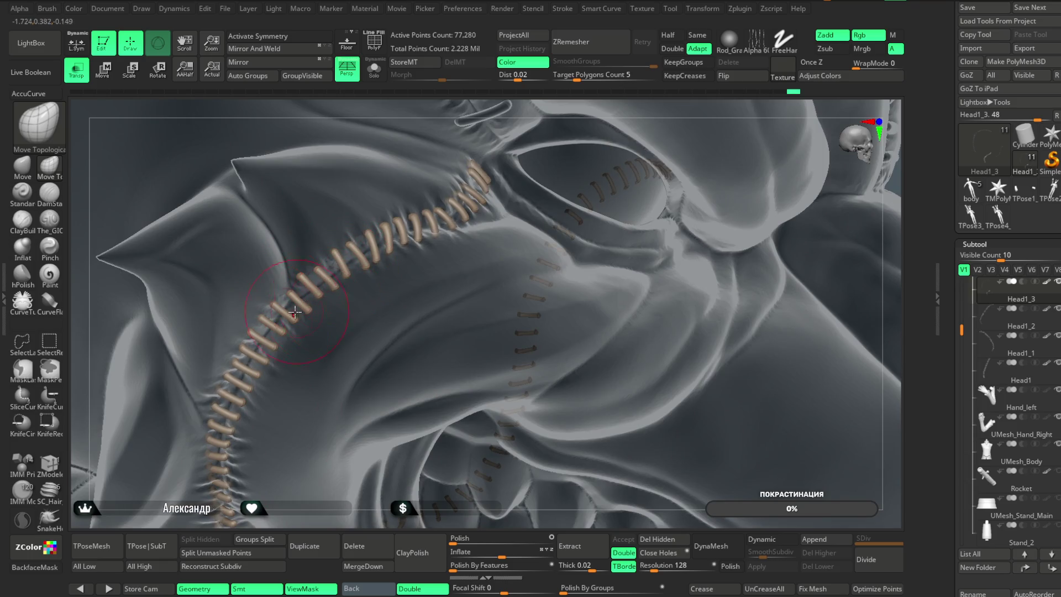
{"action": "right_click_drag", "start_coordinate": [275, 304], "coordinate": [283, 331]}
{"action": "right_click_drag", "start_coordinate": [271, 512], "coordinate": [336, 270]}
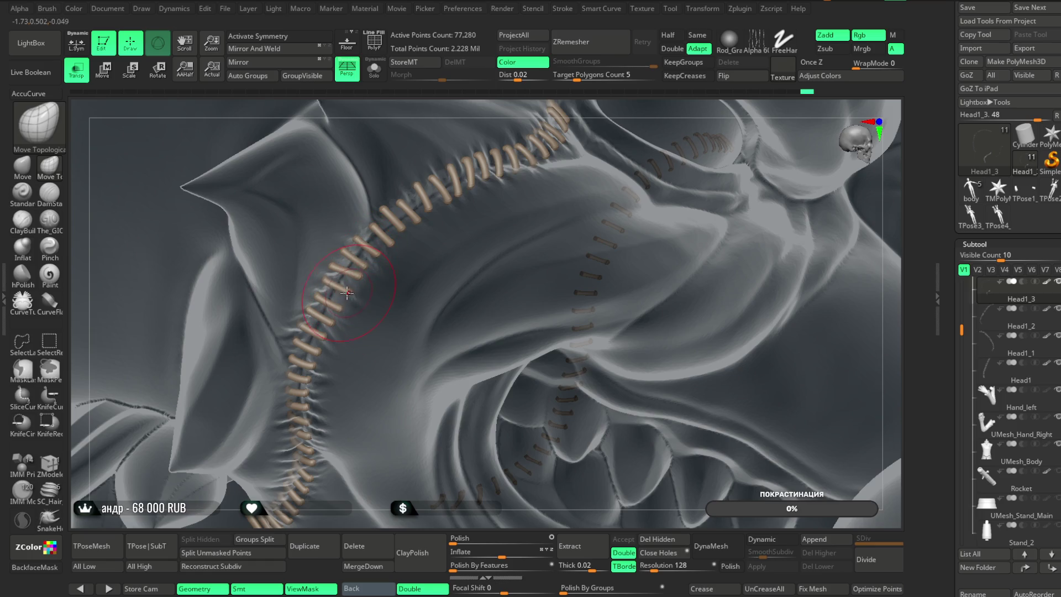
{"action": "right_click_drag", "start_coordinate": [320, 392], "coordinate": [312, 419]}
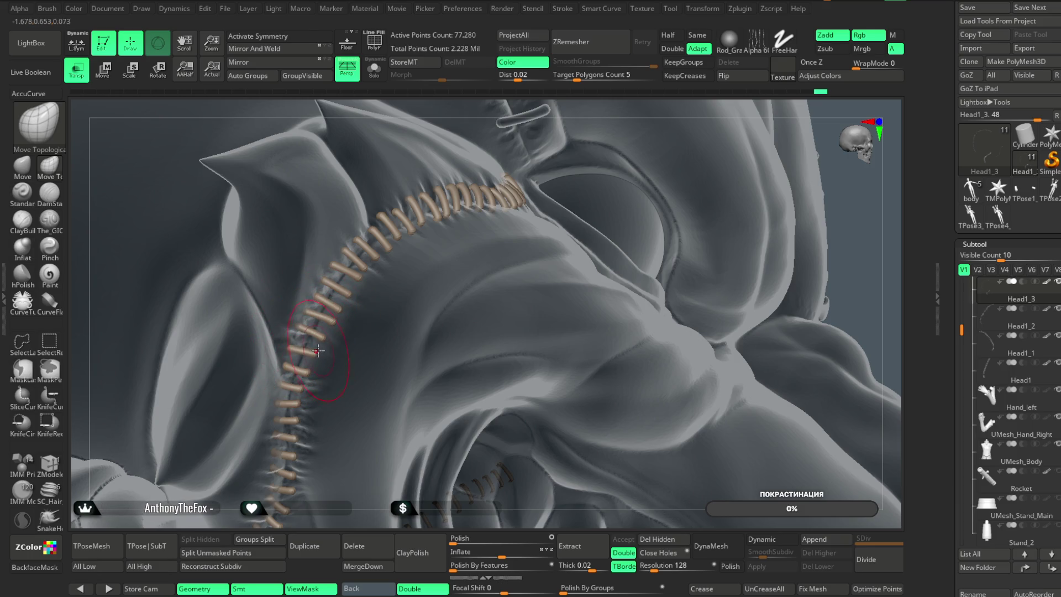
{"action": "mouse_move", "coordinate": [309, 526]}
{"action": "right_mouse_down"}
{"action": "mouse_move", "coordinate": [351, 386]}
{"action": "mouse_move", "coordinate": [351, 285]}
{"action": "right_mouse_up"}
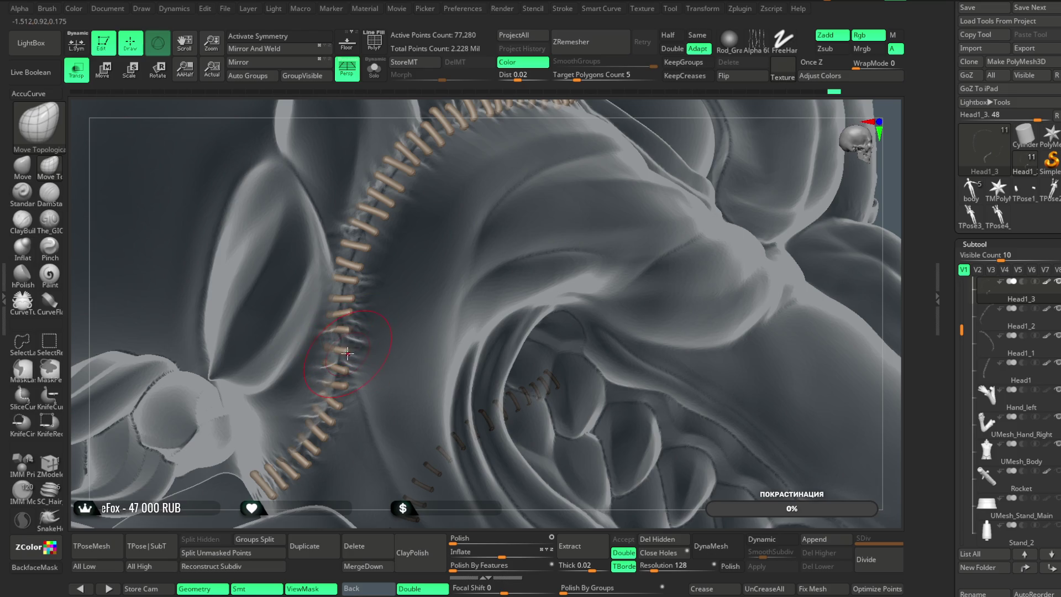
{"action": "mouse_move", "coordinate": [573, 97]}
{"action": "right_mouse_down"}
{"action": "mouse_move", "coordinate": [442, 182]}
{"action": "mouse_move", "coordinate": [375, 254]}
{"action": "right_mouse_up"}
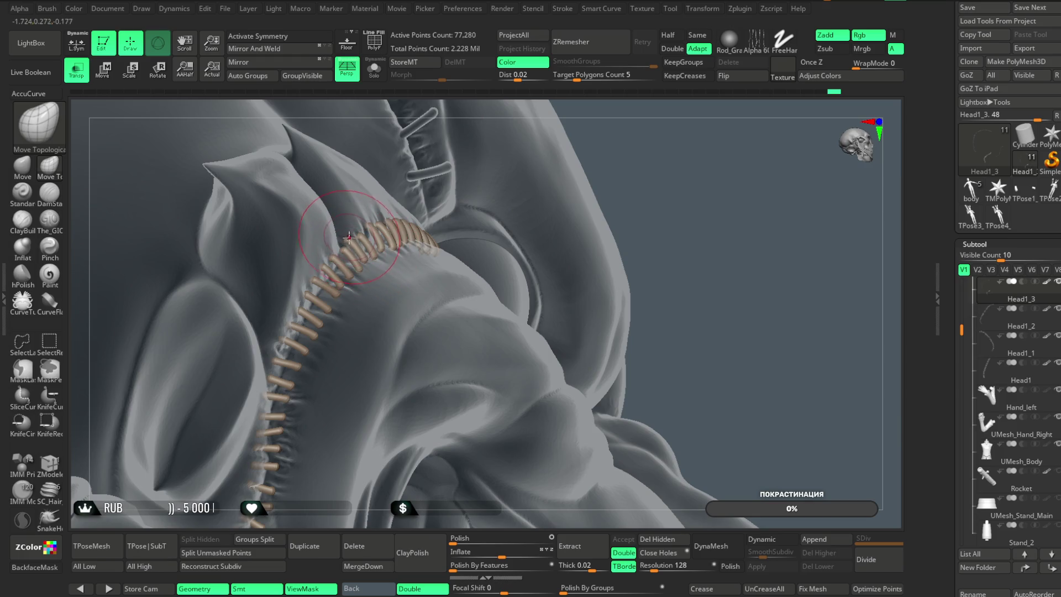
{"action": "right_click_drag", "start_coordinate": [340, 254], "coordinate": [335, 284]}
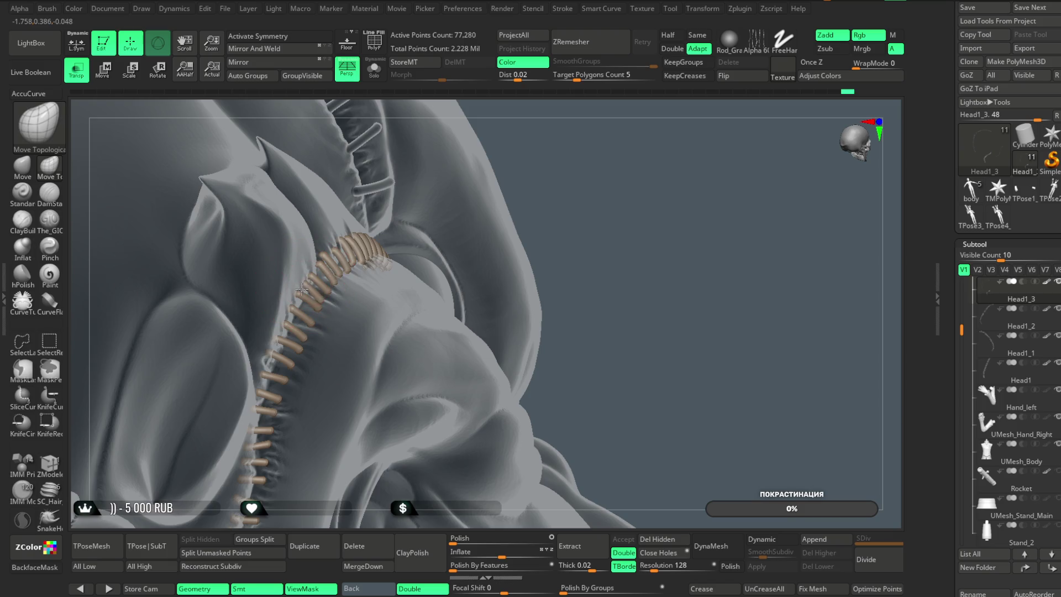
{"action": "right_click_drag", "start_coordinate": [545, 135], "coordinate": [456, 193]}
{"action": "right_click_drag", "start_coordinate": [539, 114], "coordinate": [435, 263]}
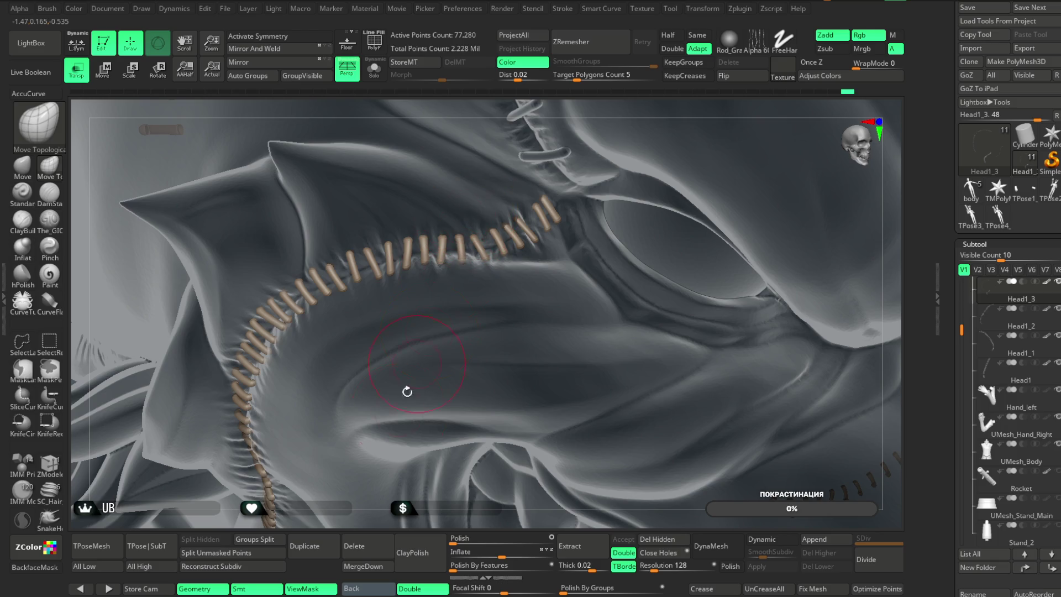
Frame the whole head and isolate the stitch subtool with Solo
{"action": "key", "text": "f"}
{"action": "mouse_move", "coordinate": [403, 185]}
{"action": "right_mouse_down"}
{"action": "mouse_move", "coordinate": [661, 171]}
{"action": "mouse_move", "coordinate": [675, 154]}
{"action": "mouse_move", "coordinate": [735, 208]}
{"action": "mouse_move", "coordinate": [718, 176]}
{"action": "mouse_move", "coordinate": [732, 173]}
{"action": "mouse_move", "coordinate": [546, 184]}
{"action": "mouse_move", "coordinate": [514, 230]}
{"action": "right_mouse_up"}
{"action": "key", "text": "alt+s"}
{"action": "key", "text": "ctrl"}
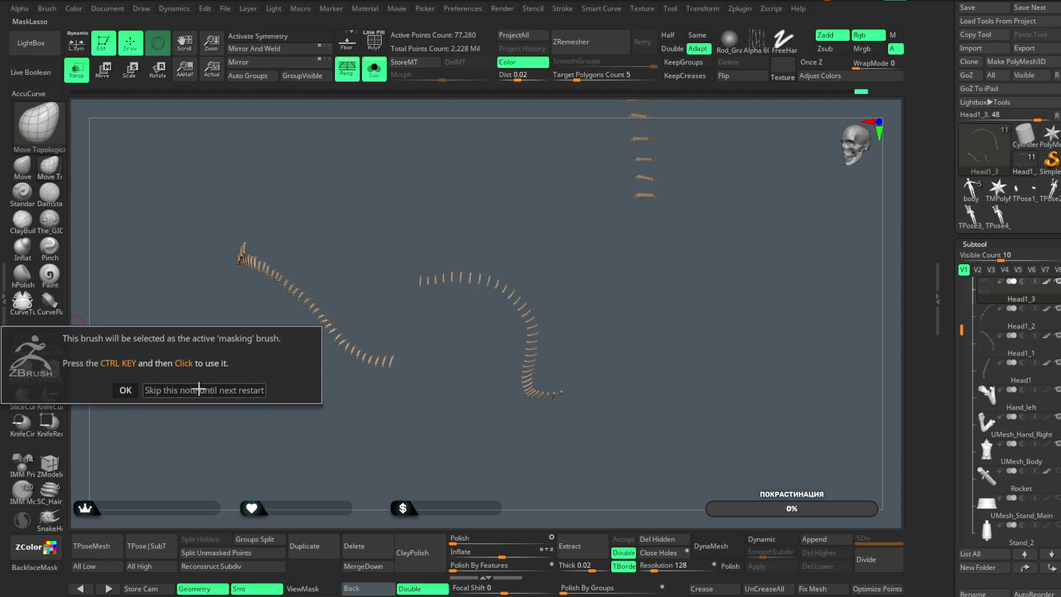
Lasso-mask one stitch curve and inflate the unmasked stitches slightly thicker
{"action": "mouse_move", "coordinate": [474, 236]}
{"action": "left_mouse_down", "text": "ctrl"}
{"action": "mouse_move", "coordinate": [409, 229]}
{"action": "mouse_move", "coordinate": [627, 387]}
{"action": "mouse_move", "coordinate": [588, 285]}
{"action": "left_mouse_up", "text": "ctrl"}
{"action": "left_click", "coordinate": [588, 285], "text": "ctrl"}
{"action": "mouse_move", "coordinate": [588, 284]}
{"action": "right_mouse_down"}
{"action": "mouse_move", "coordinate": [592, 308]}
{"action": "mouse_move", "coordinate": [559, 178]}
{"action": "right_mouse_up"}
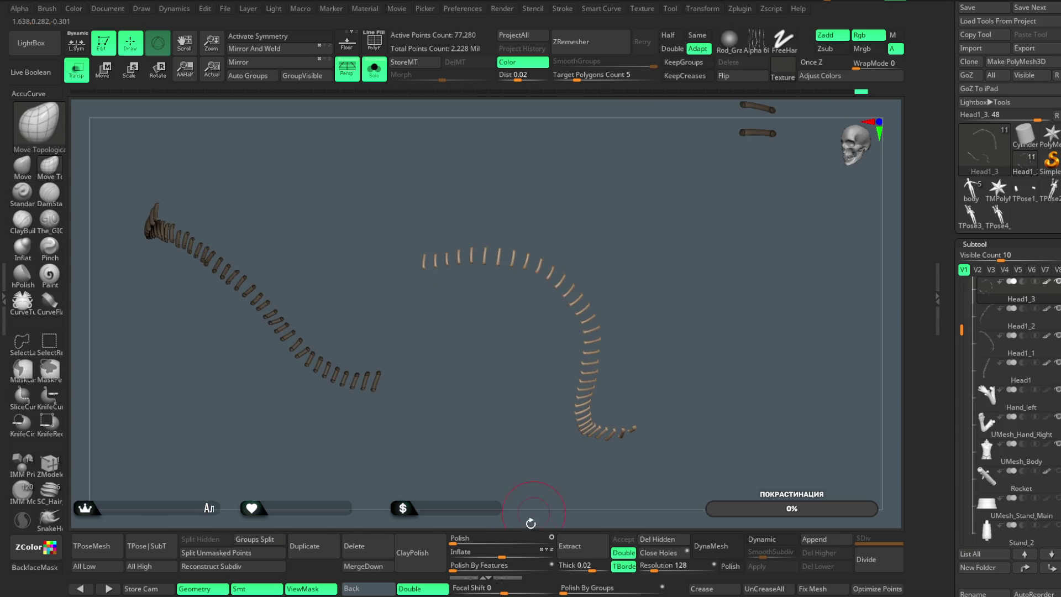
{"action": "left_click_drag", "start_coordinate": [501, 554], "coordinate": [503, 554]}
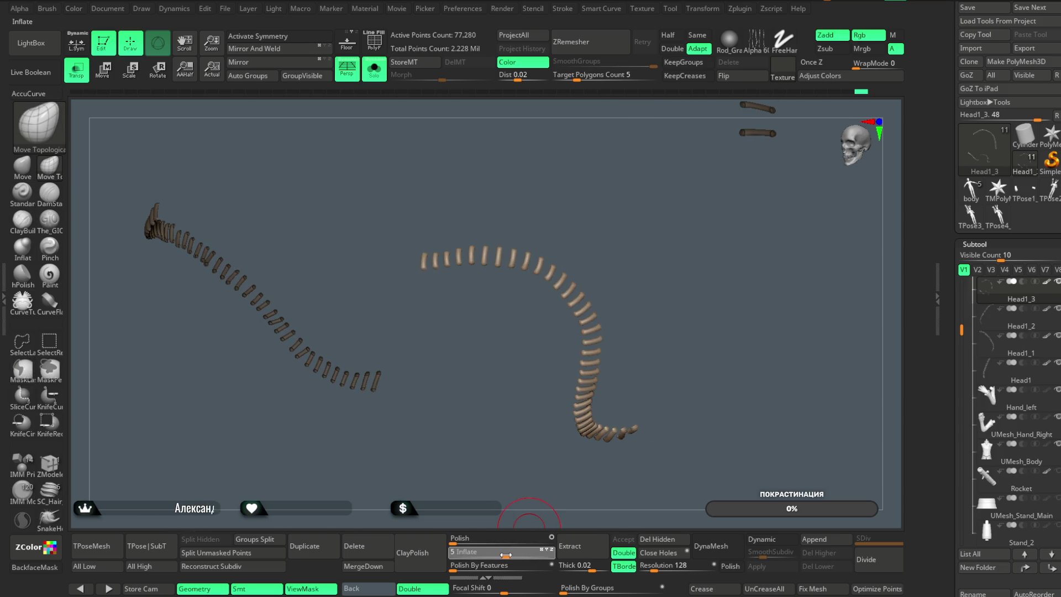
Turn off Solo and Transp and hide the mask so the whole bust shows opaque
{"action": "left_click", "coordinate": [374, 69]}
{"action": "mouse_move", "coordinate": [846, 313]}
{"action": "right_mouse_down"}
{"action": "mouse_move", "coordinate": [740, 243]}
{"action": "mouse_move", "coordinate": [765, 227]}
{"action": "right_mouse_up"}
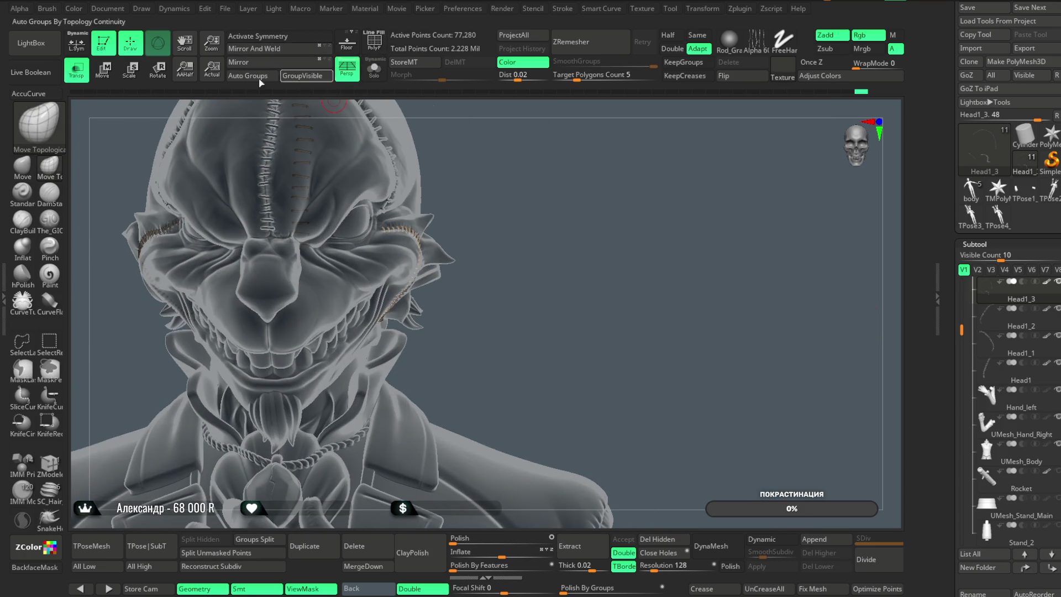
{"action": "left_click", "coordinate": [76, 69]}
{"action": "mouse_move", "coordinate": [542, 175]}
{"action": "right_mouse_down"}
{"action": "mouse_move", "coordinate": [571, 145]}
{"action": "mouse_move", "coordinate": [579, 232]}
{"action": "mouse_move", "coordinate": [585, 194]}
{"action": "mouse_move", "coordinate": [611, 185]}
{"action": "mouse_move", "coordinate": [558, 225]}
{"action": "mouse_move", "coordinate": [599, 165]}
{"action": "mouse_move", "coordinate": [603, 250]}
{"action": "mouse_move", "coordinate": [612, 192]}
{"action": "right_mouse_up"}
{"action": "key", "text": "ctrl+h"}
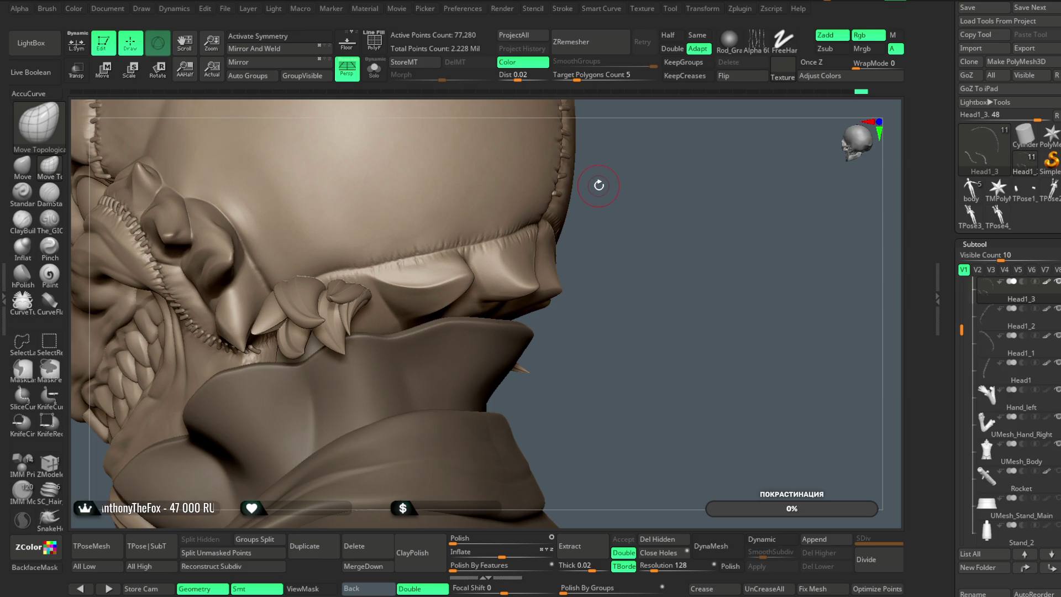
Pick the vF_Stitch_Fell brush and lay a trial stitch row along the jaw seam, then undo it
{"action": "key", "text": "b"}
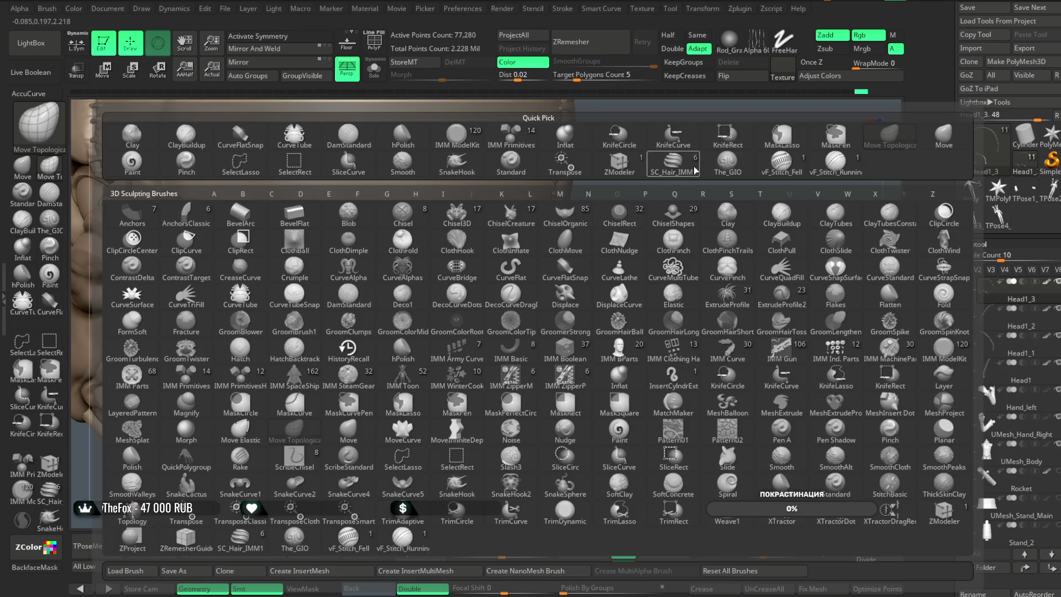
{"action": "left_click", "coordinate": [782, 149]}
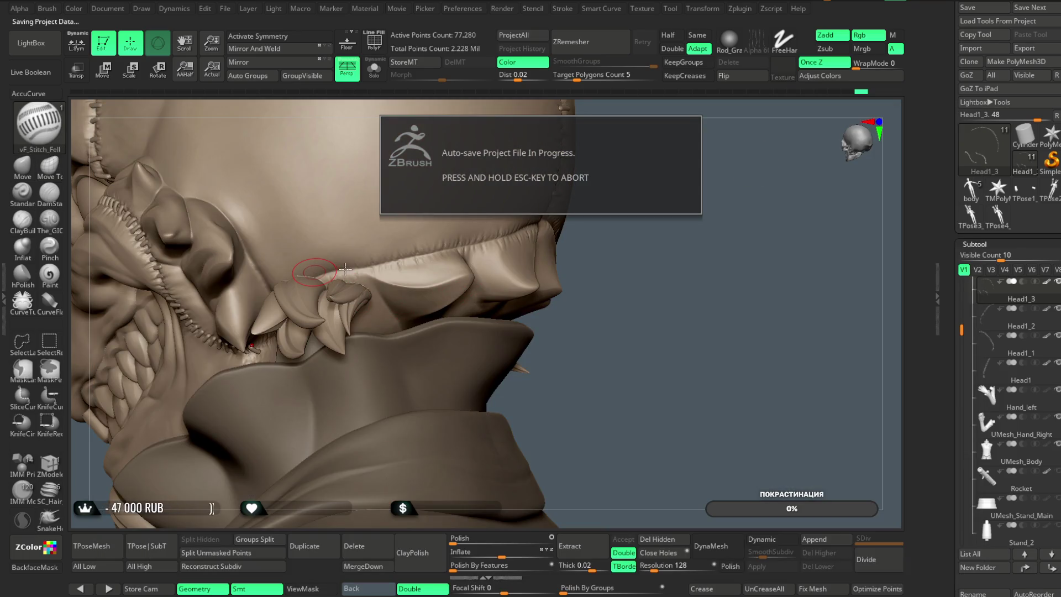
{"action": "key", "text": "space"}
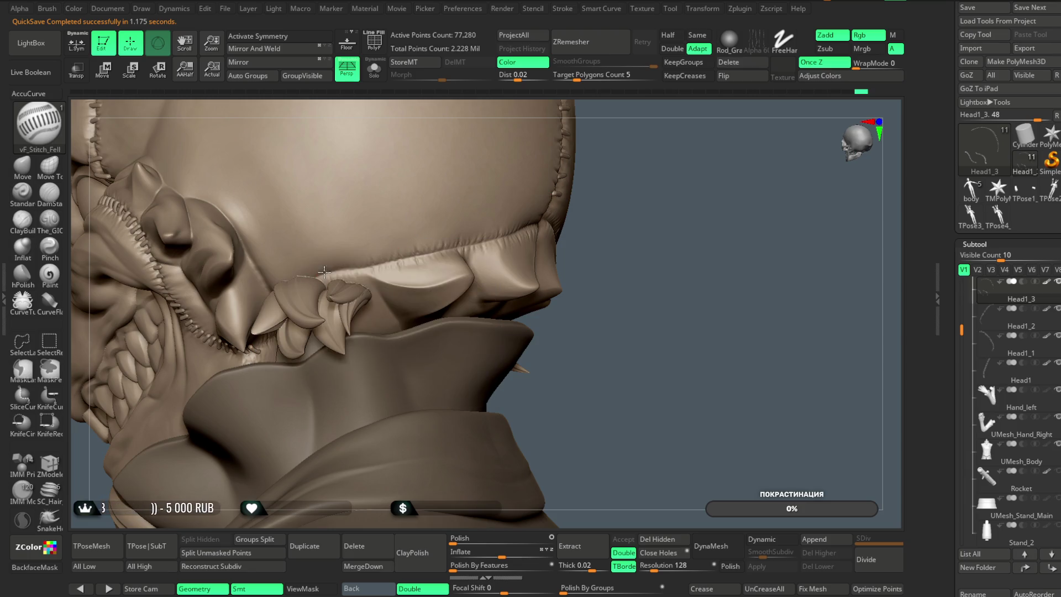
{"action": "left_click_drag", "start_coordinate": [472, 232], "coordinate": [473, 233]}
{"action": "key", "text": "space"}
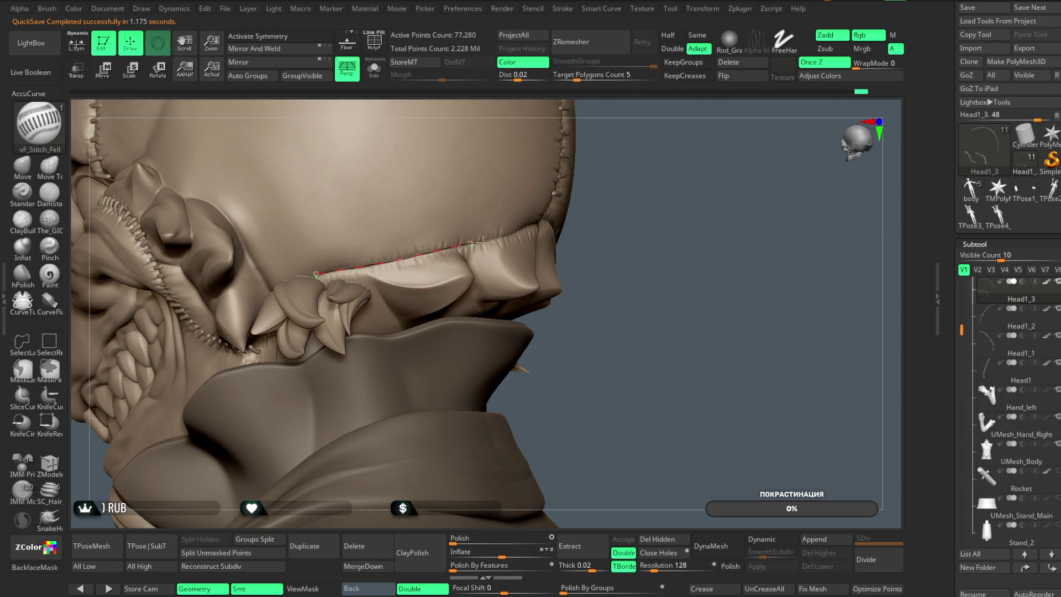
{"action": "left_click_drag", "start_coordinate": [525, 231], "coordinate": [526, 231]}
{"action": "mouse_move", "coordinate": [642, 190]}
{"action": "left_mouse_down"}
{"action": "mouse_move", "coordinate": [635, 161]}
{"action": "mouse_move", "coordinate": [663, 192]}
{"action": "mouse_move", "coordinate": [644, 215]}
{"action": "mouse_move", "coordinate": [644, 157]}
{"action": "left_mouse_up"}
{"action": "key", "text": "ctrl+z"}
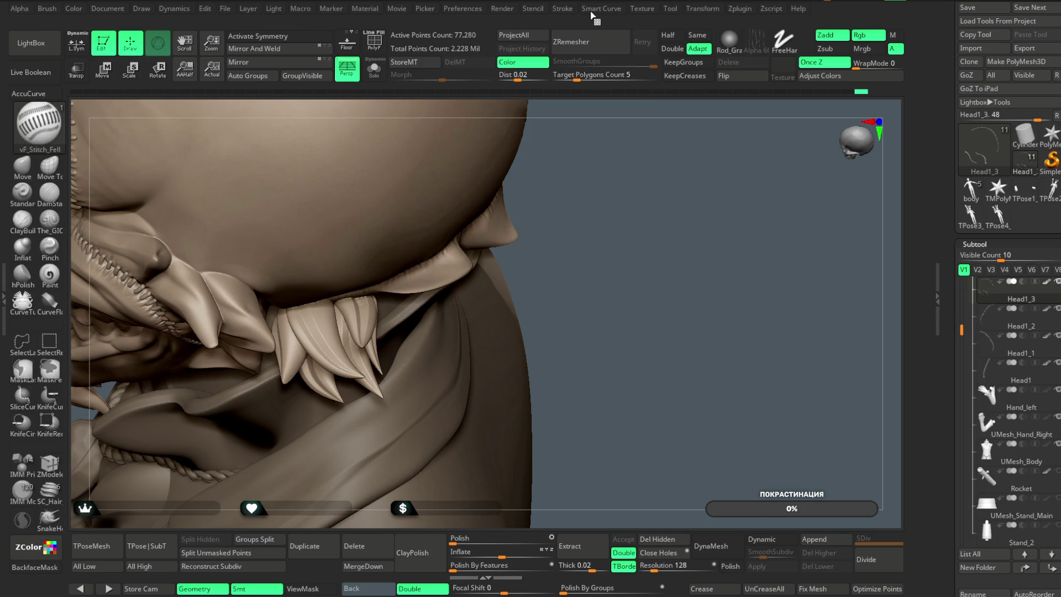
Redraw the jaw-seam stitch curve, inspect it, and undo it again
{"action": "left_click", "coordinate": [562, 9]}
{"action": "left_click_drag", "start_coordinate": [738, 161], "coordinate": [558, 138]}
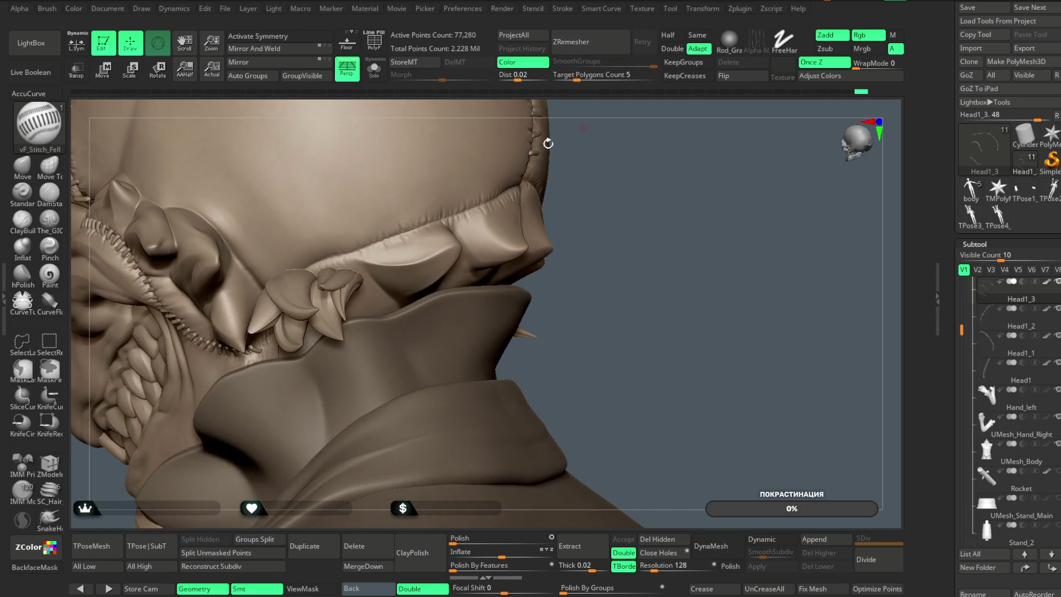
{"action": "left_click_drag", "start_coordinate": [302, 270], "coordinate": [340, 253]}
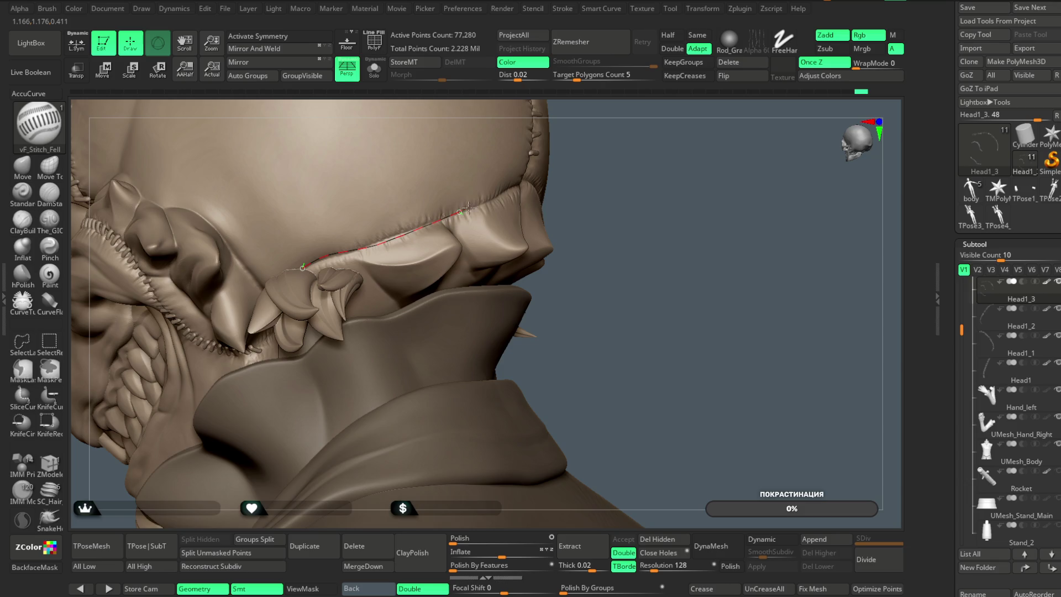
{"action": "left_click_drag", "start_coordinate": [514, 185], "coordinate": [515, 185]}
{"action": "mouse_move", "coordinate": [631, 149]}
{"action": "left_mouse_down"}
{"action": "mouse_move", "coordinate": [621, 173]}
{"action": "mouse_move", "coordinate": [618, 123]}
{"action": "mouse_move", "coordinate": [521, 196]}
{"action": "left_mouse_up"}
{"action": "left_click_drag", "start_coordinate": [604, 158], "coordinate": [603, 108]}
{"action": "key", "text": "ctrl+z"}
Trace a curve along the skull seam and commit it as a stitch row
{"action": "left_click_drag", "start_coordinate": [663, 135], "coordinate": [602, 168]}
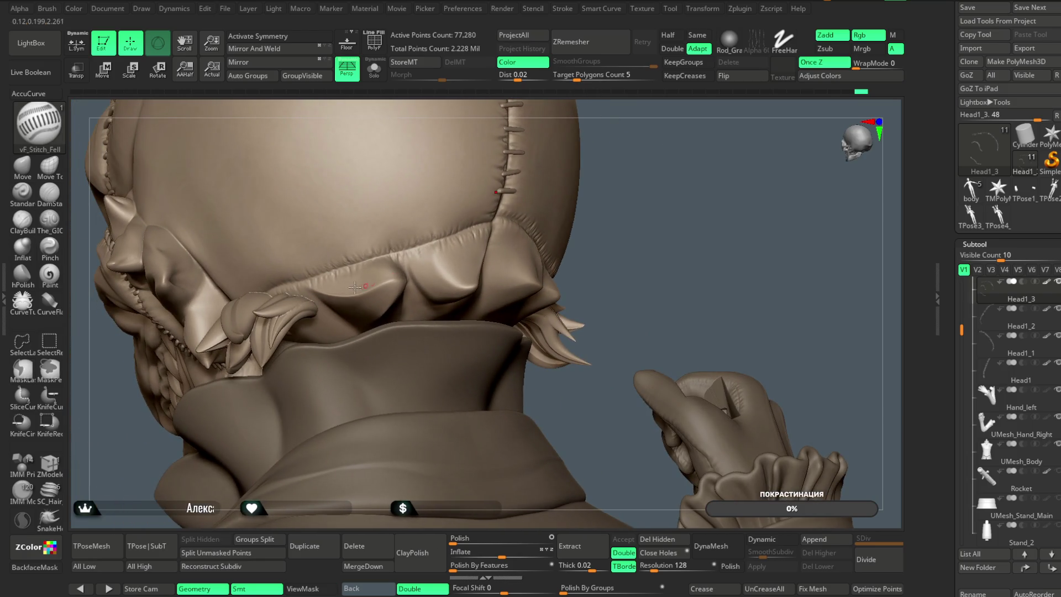
{"action": "left_click_drag", "start_coordinate": [261, 293], "coordinate": [303, 277]}
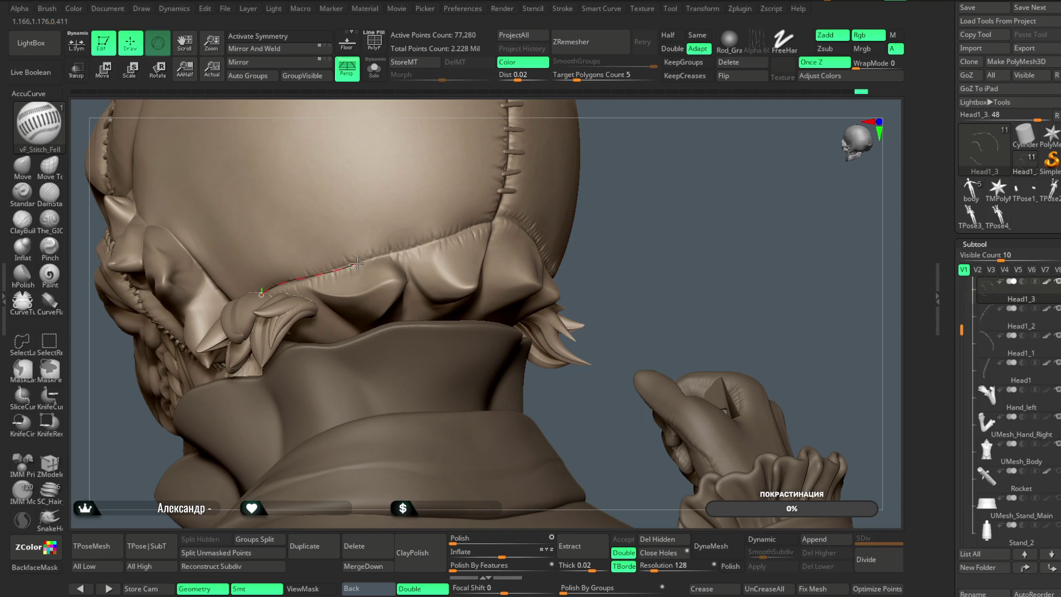
{"action": "left_click_drag", "start_coordinate": [492, 221], "coordinate": [492, 221]}
{"action": "mouse_move", "coordinate": [630, 185]}
{"action": "left_mouse_down"}
{"action": "mouse_move", "coordinate": [673, 220]}
{"action": "mouse_move", "coordinate": [371, 288]}
{"action": "left_mouse_up"}
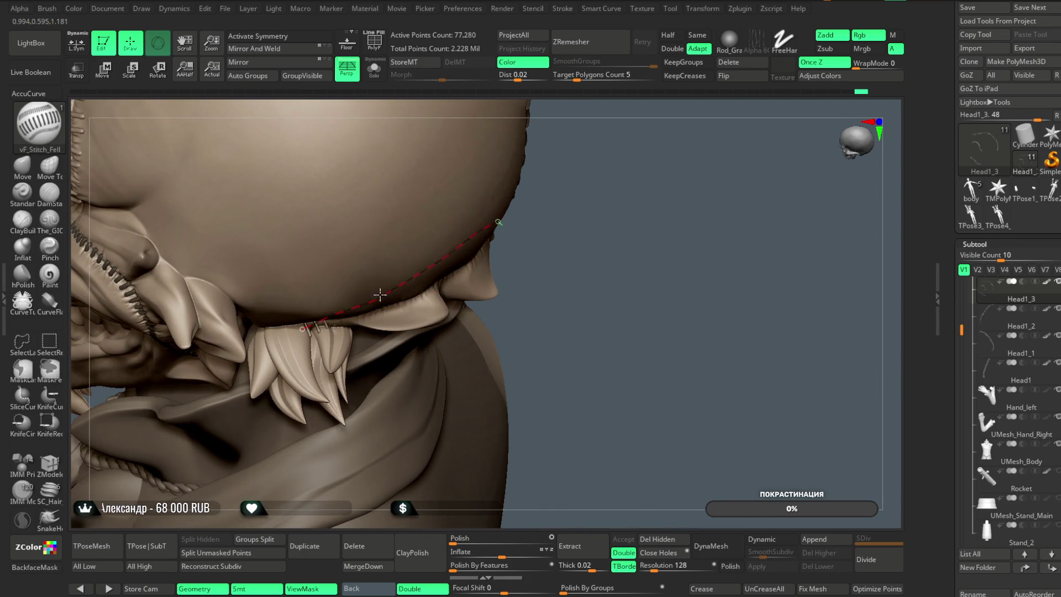
{"action": "mouse_move", "coordinate": [584, 217]}
{"action": "left_mouse_down"}
{"action": "mouse_move", "coordinate": [651, 168]}
{"action": "mouse_move", "coordinate": [413, 311]}
{"action": "left_mouse_up"}
{"action": "left_click_drag", "start_coordinate": [626, 208], "coordinate": [479, 267]}
{"action": "left_click", "coordinate": [440, 278]}
Lay a stitch row from the base of the vertical seam, then undo it
{"action": "left_click_drag", "start_coordinate": [801, 276], "coordinate": [596, 184]}
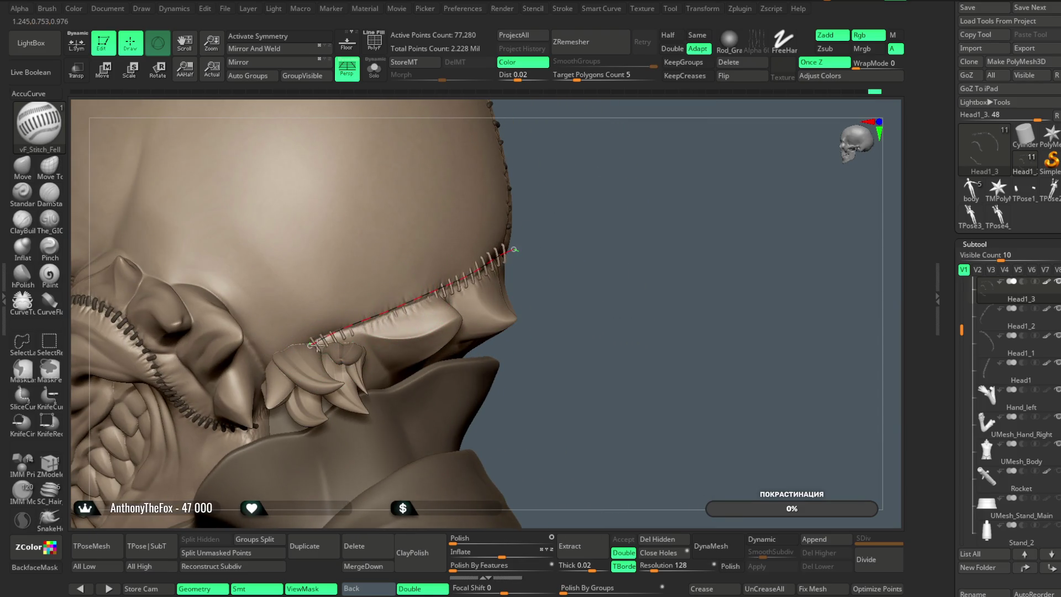
{"action": "mouse_move", "coordinate": [690, 359]}
{"action": "left_mouse_down"}
{"action": "mouse_move", "coordinate": [580, 266]}
{"action": "mouse_move", "coordinate": [490, 253]}
{"action": "left_mouse_up"}
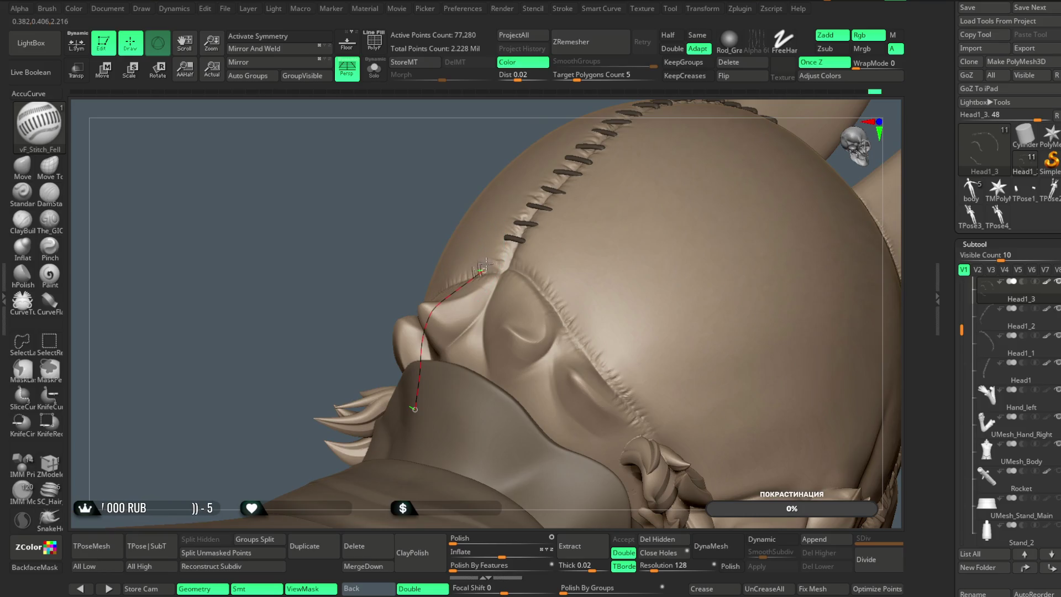
{"action": "mouse_move", "coordinate": [405, 180]}
{"action": "left_mouse_down"}
{"action": "mouse_move", "coordinate": [557, 229]}
{"action": "mouse_move", "coordinate": [449, 305]}
{"action": "left_mouse_up"}
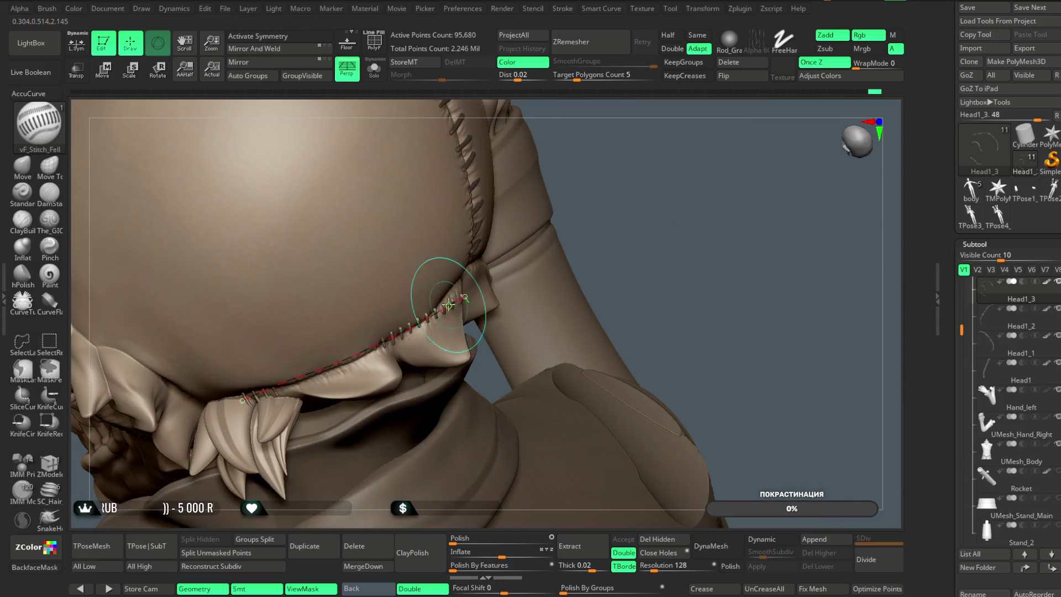
{"action": "right_click", "coordinate": [449, 305]}
{"action": "right_click_drag", "start_coordinate": [451, 307], "coordinate": [463, 315]}
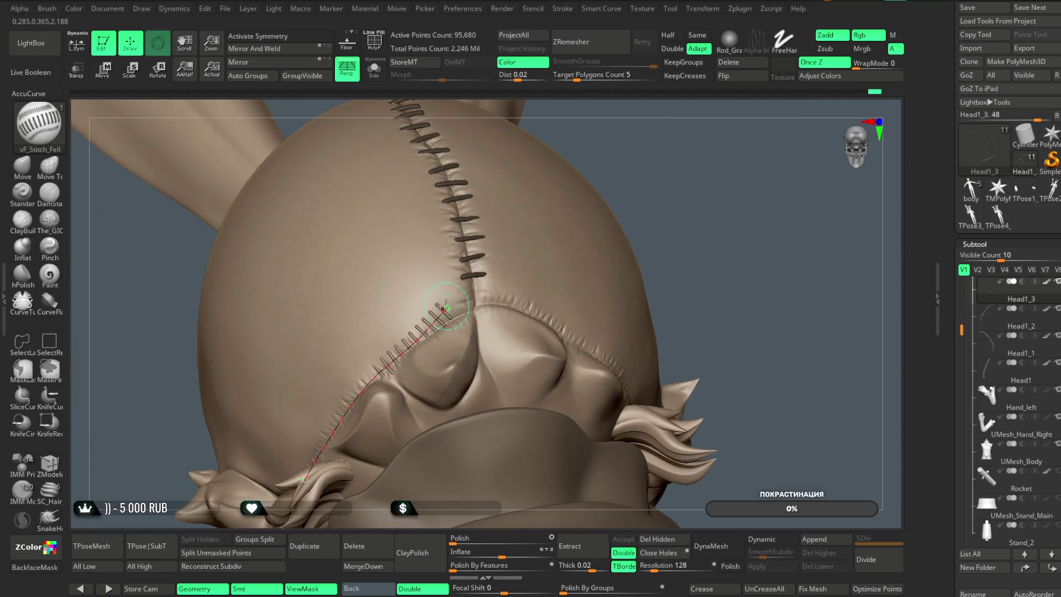
{"action": "mouse_move", "coordinate": [680, 165]}
{"action": "right_mouse_down"}
{"action": "mouse_move", "coordinate": [622, 171]}
{"action": "mouse_move", "coordinate": [385, 317]}
{"action": "right_mouse_up"}
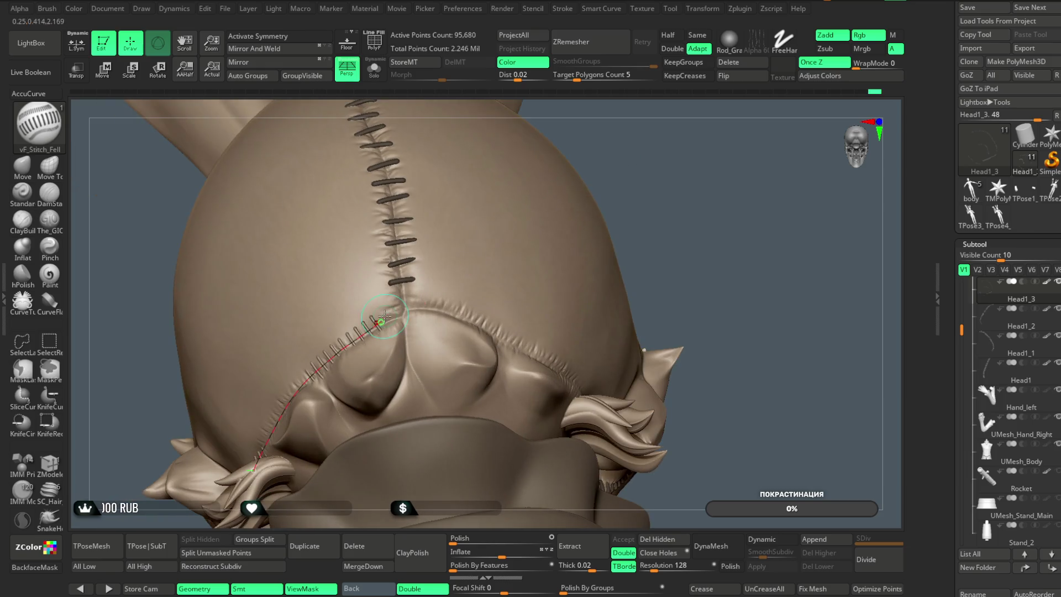
{"action": "left_click_drag", "start_coordinate": [419, 258], "coordinate": [444, 238]}
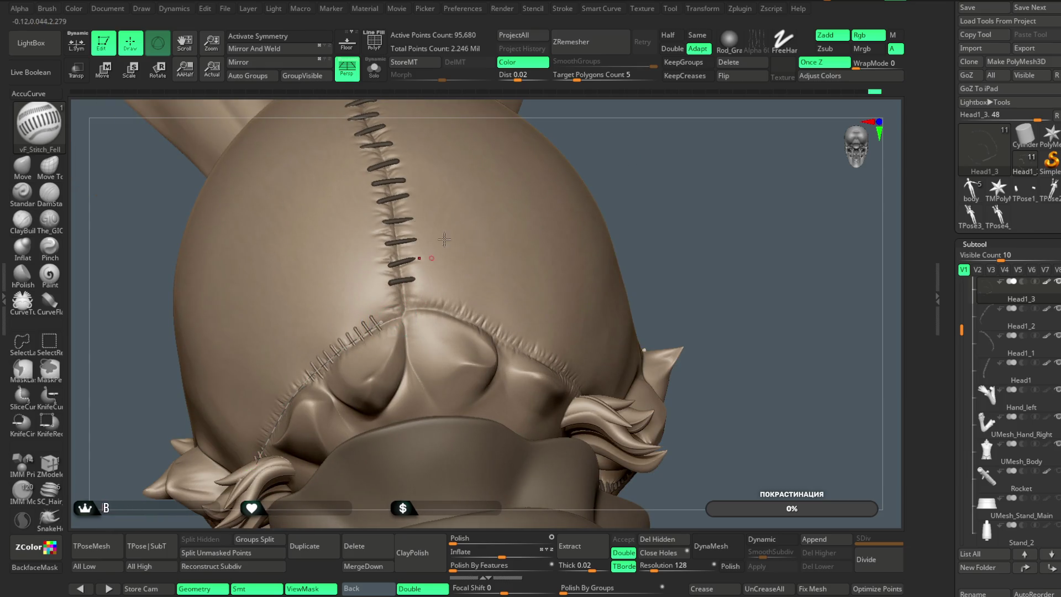
{"action": "left_click_drag", "start_coordinate": [450, 306], "coordinate": [464, 302]}
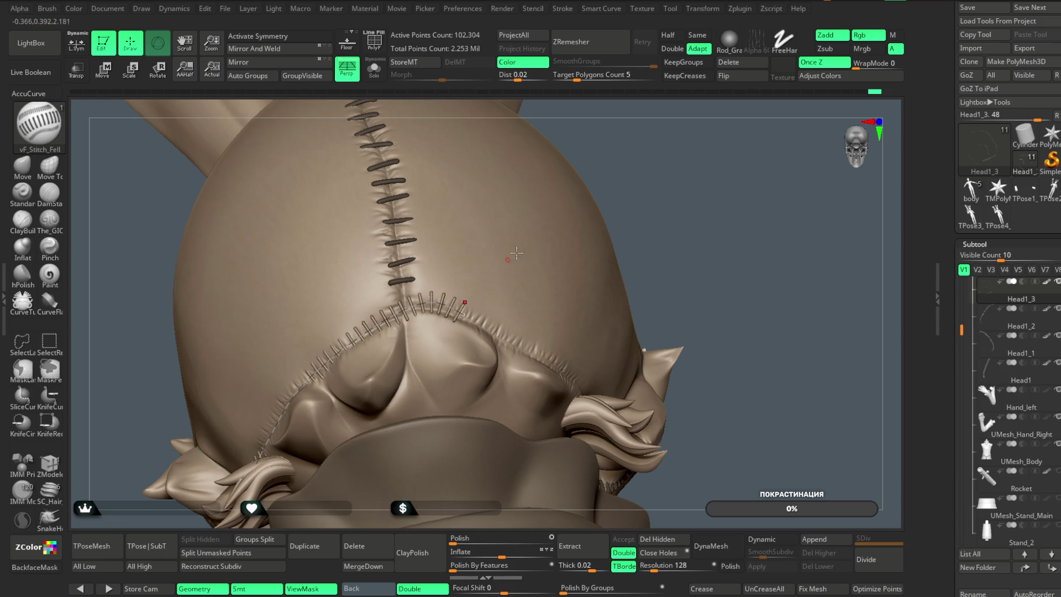
{"action": "key", "text": "ctrl+z"}
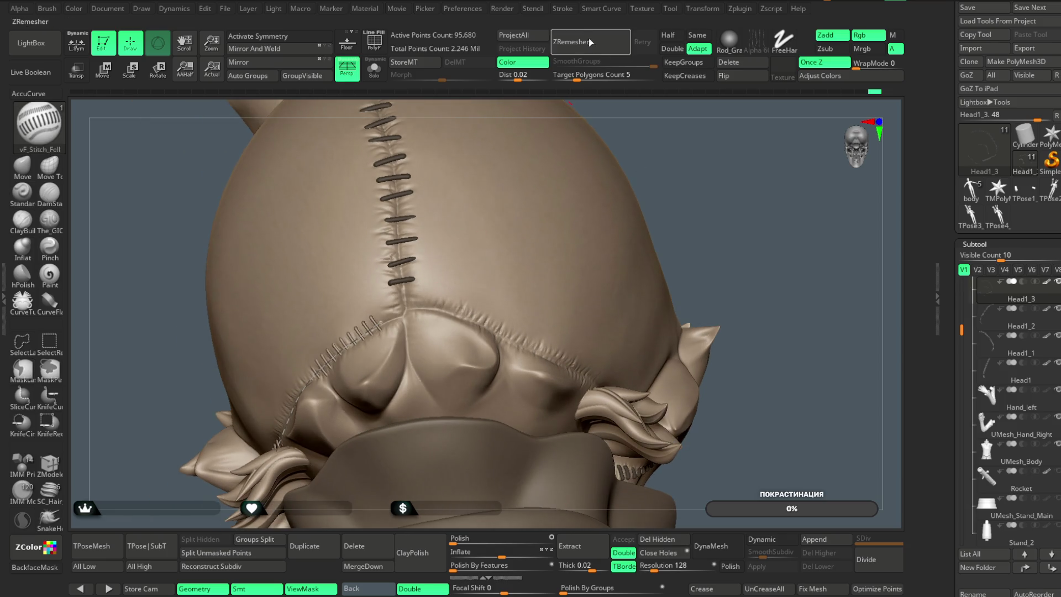
Redraw the skull-base curve and apply stitches along it
{"action": "left_click", "coordinate": [563, 8]}
{"action": "mouse_move", "coordinate": [439, 301]}
{"action": "left_mouse_down"}
{"action": "mouse_move", "coordinate": [385, 319]}
{"action": "mouse_move", "coordinate": [408, 308]}
{"action": "left_mouse_up"}
{"action": "mouse_move", "coordinate": [685, 177]}
{"action": "left_mouse_down"}
{"action": "mouse_move", "coordinate": [715, 161]}
{"action": "mouse_move", "coordinate": [701, 132]}
{"action": "mouse_move", "coordinate": [654, 147]}
{"action": "mouse_move", "coordinate": [679, 147]}
{"action": "mouse_move", "coordinate": [653, 152]}
{"action": "mouse_move", "coordinate": [643, 183]}
{"action": "left_mouse_up"}
{"action": "left_click_drag", "start_coordinate": [653, 131], "coordinate": [637, 101]}
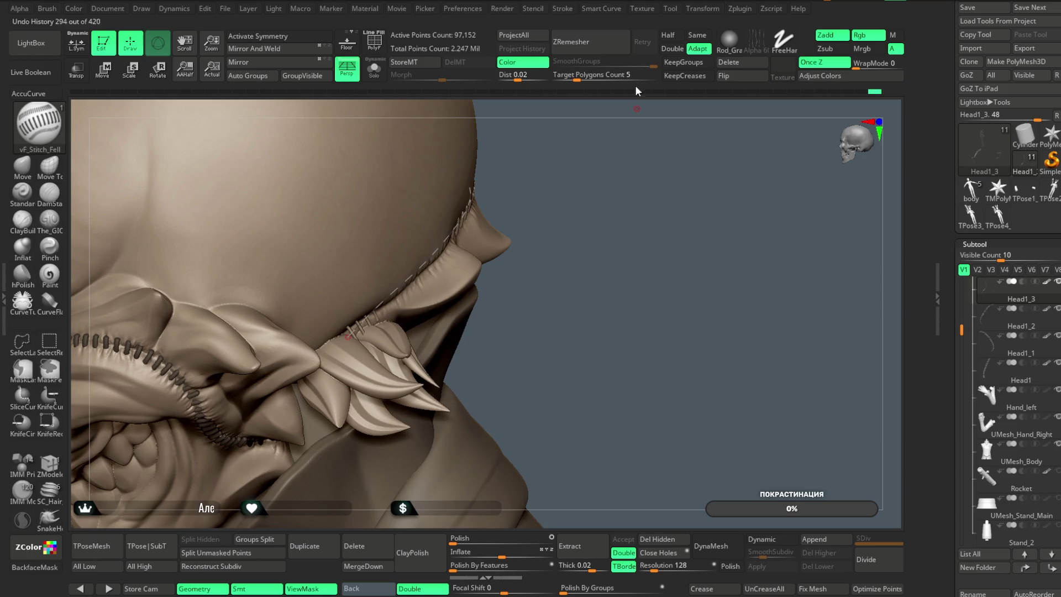
{"action": "left_click", "coordinate": [564, 8]}
{"action": "left_click", "coordinate": [597, 288]}
{"action": "left_click", "coordinate": [450, 296]}
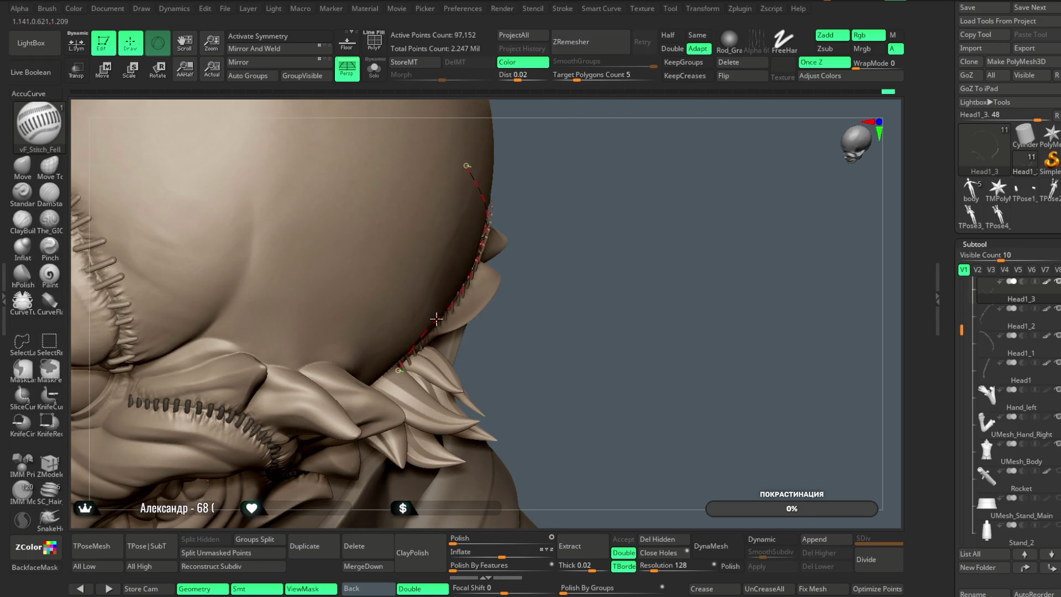
{"action": "left_click_drag", "start_coordinate": [449, 295], "coordinate": [509, 231]}
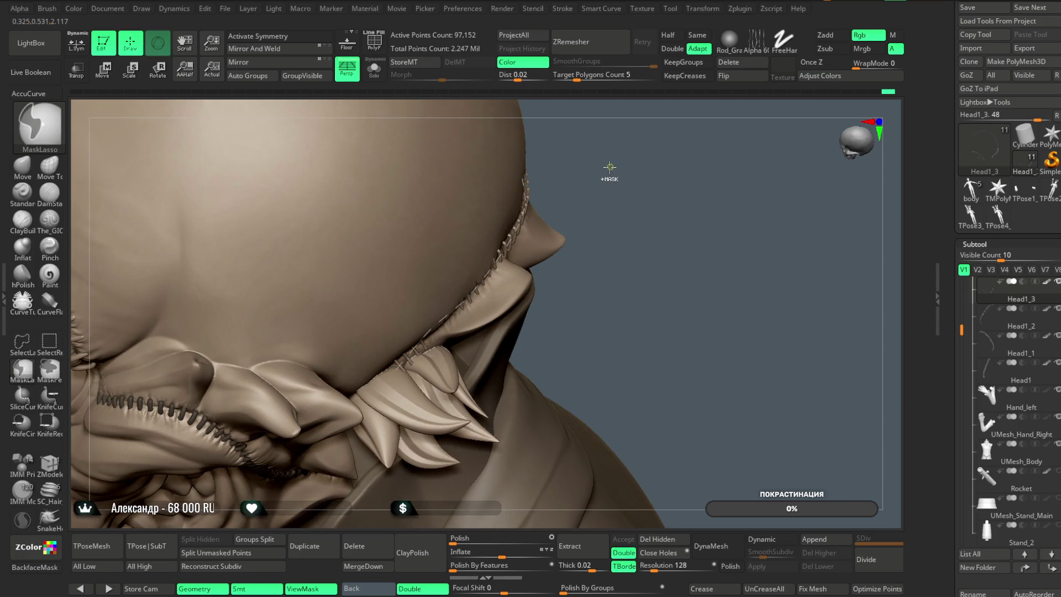
{"action": "mouse_move", "coordinate": [606, 170]}
{"action": "left_mouse_down"}
{"action": "mouse_move", "coordinate": [639, 126]}
{"action": "mouse_move", "coordinate": [620, 260]}
{"action": "left_mouse_up"}
Switch to the Move brush with B, M, V
{"action": "key", "text": "b"}
{"action": "key", "text": "m"}
{"action": "key", "text": "v"}
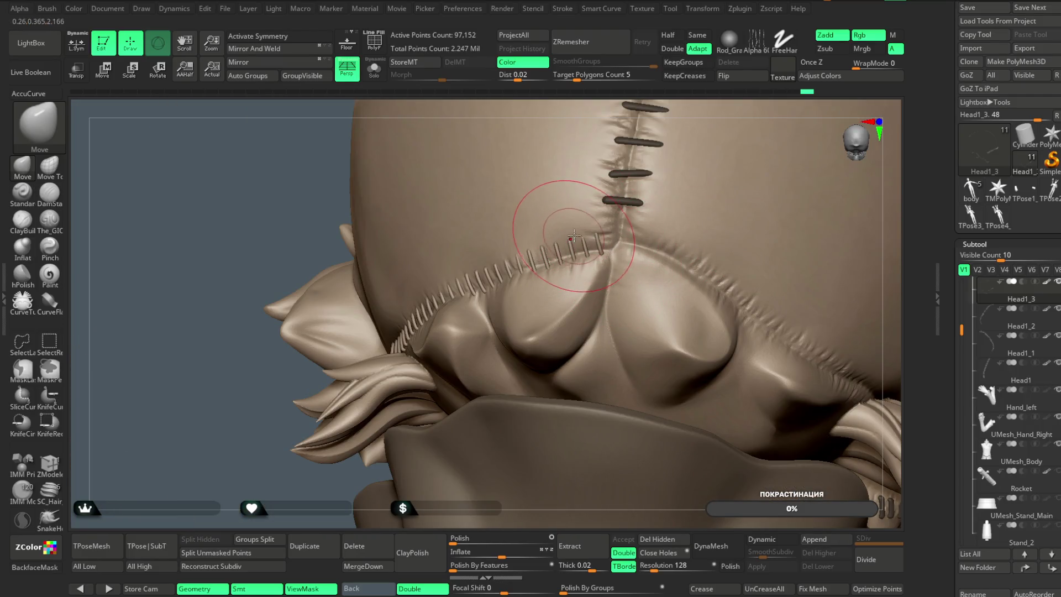
Make the head semi-transparent with Transp and shrink the Move brush Draw Size
{"action": "right_click_drag", "start_coordinate": [682, 110], "coordinate": [633, 130]}
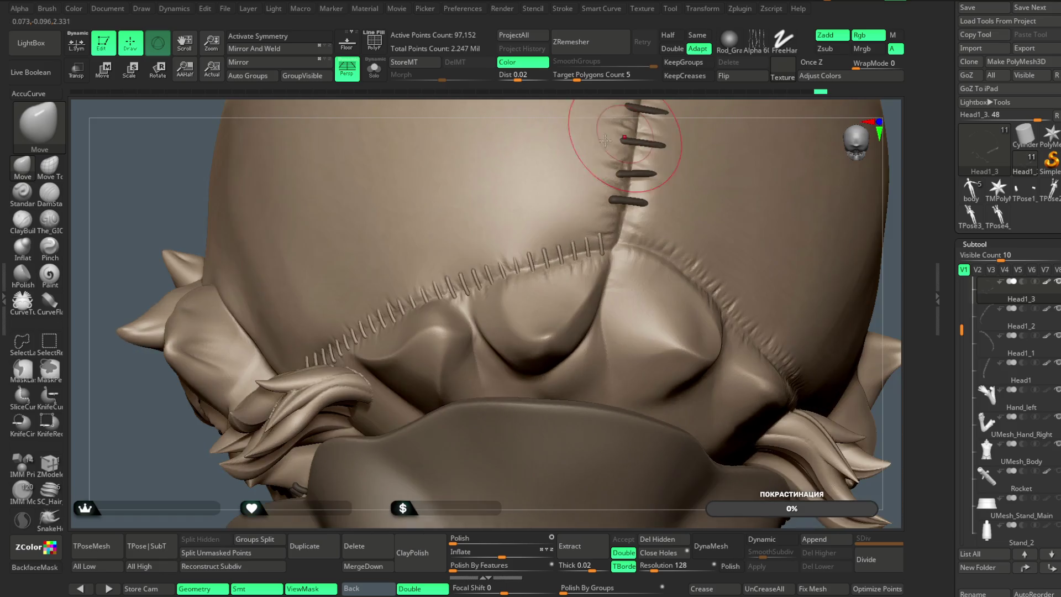
{"action": "left_click", "coordinate": [76, 70]}
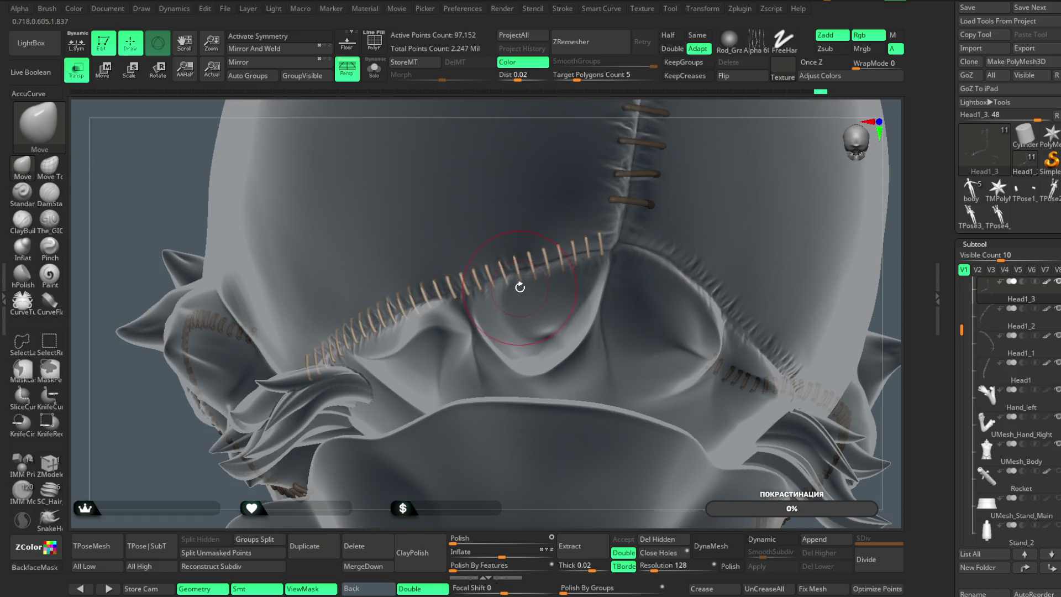
{"action": "mouse_move", "coordinate": [514, 259]}
{"action": "right_mouse_down"}
{"action": "mouse_move", "coordinate": [558, 232]}
{"action": "mouse_move", "coordinate": [606, 161]}
{"action": "mouse_move", "coordinate": [664, 109]}
{"action": "right_mouse_up"}
{"action": "key", "text": "space"}
{"action": "left_click_drag", "start_coordinate": [624, 229], "coordinate": [591, 229]}
Orbit along the scalp and side seam to inspect the stitches through the surface
{"action": "right_click_drag", "start_coordinate": [572, 290], "coordinate": [612, 222]}
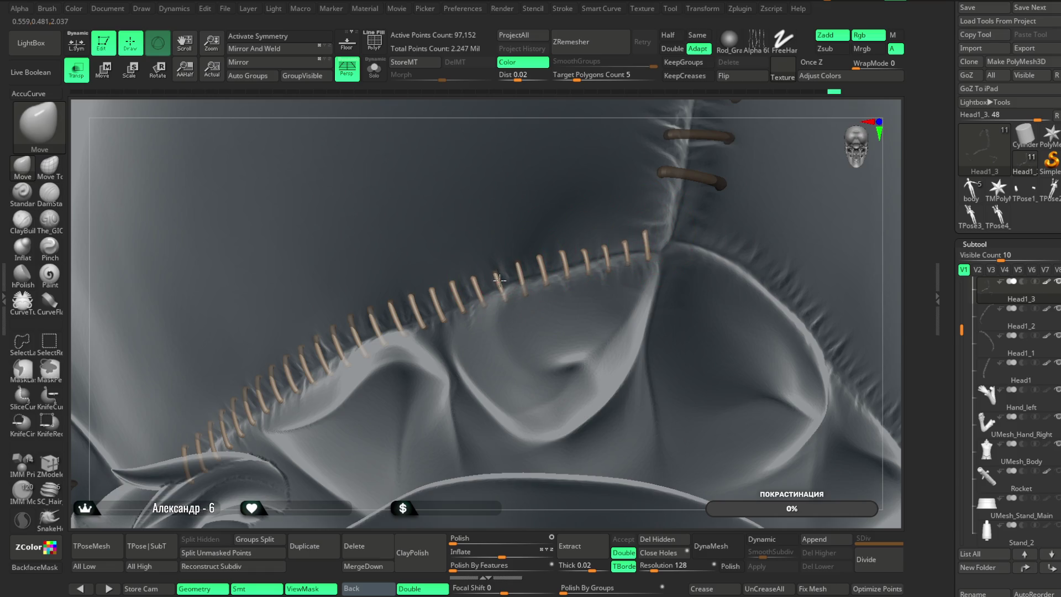
{"action": "right_click_drag", "start_coordinate": [605, 112], "coordinate": [474, 285]}
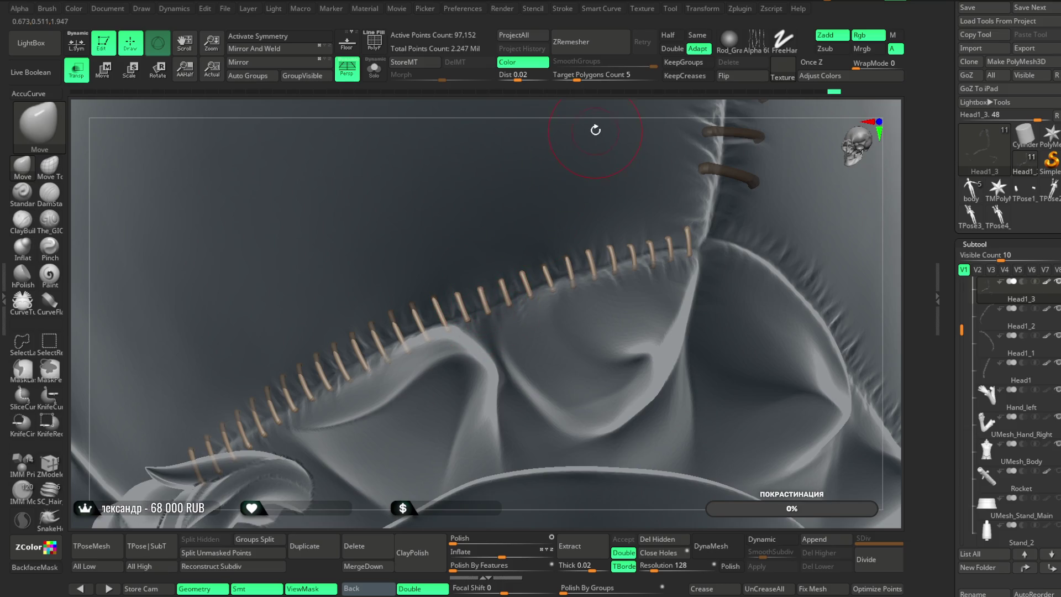
{"action": "right_click_drag", "start_coordinate": [595, 130], "coordinate": [519, 195]}
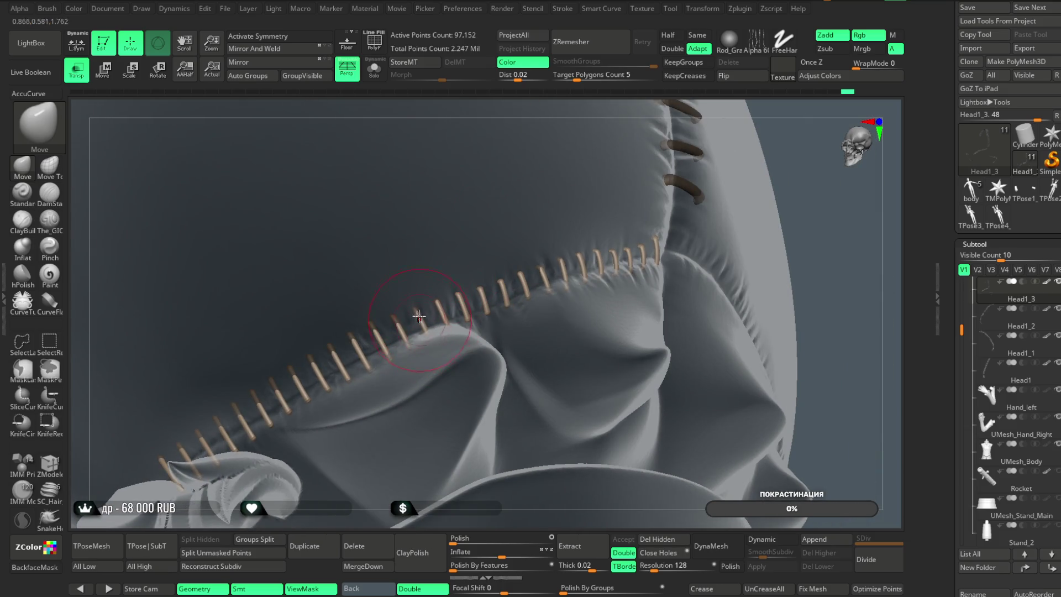
{"action": "mouse_move", "coordinate": [522, 125]}
{"action": "right_mouse_down"}
{"action": "mouse_move", "coordinate": [549, 108]}
{"action": "mouse_move", "coordinate": [480, 263]}
{"action": "mouse_move", "coordinate": [434, 275]}
{"action": "right_mouse_up"}
{"action": "right_click_drag", "start_coordinate": [630, 195], "coordinate": [595, 211]}
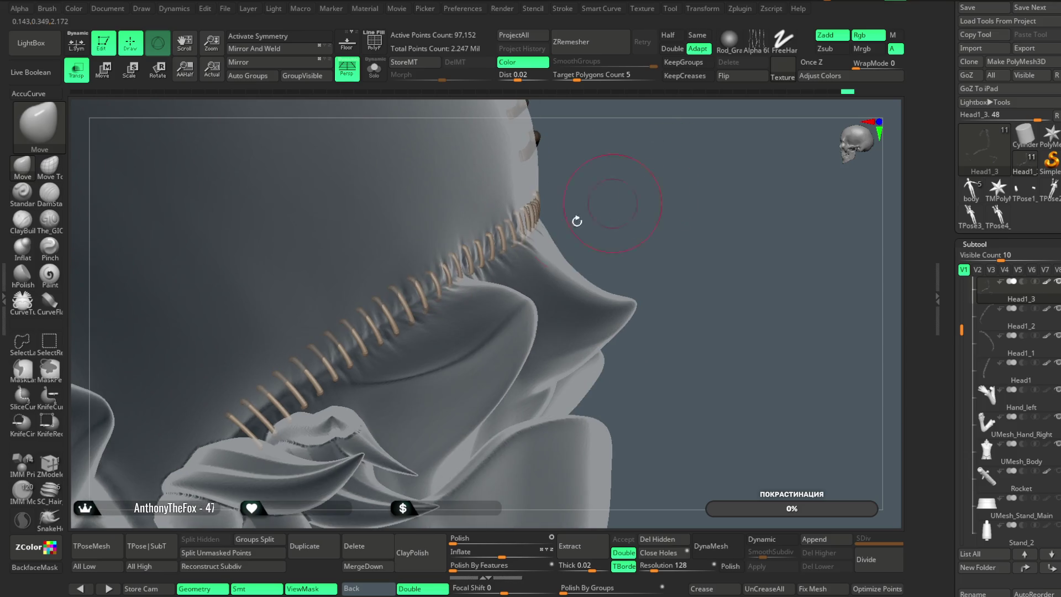
{"action": "right_click_drag", "start_coordinate": [429, 295], "coordinate": [446, 296]}
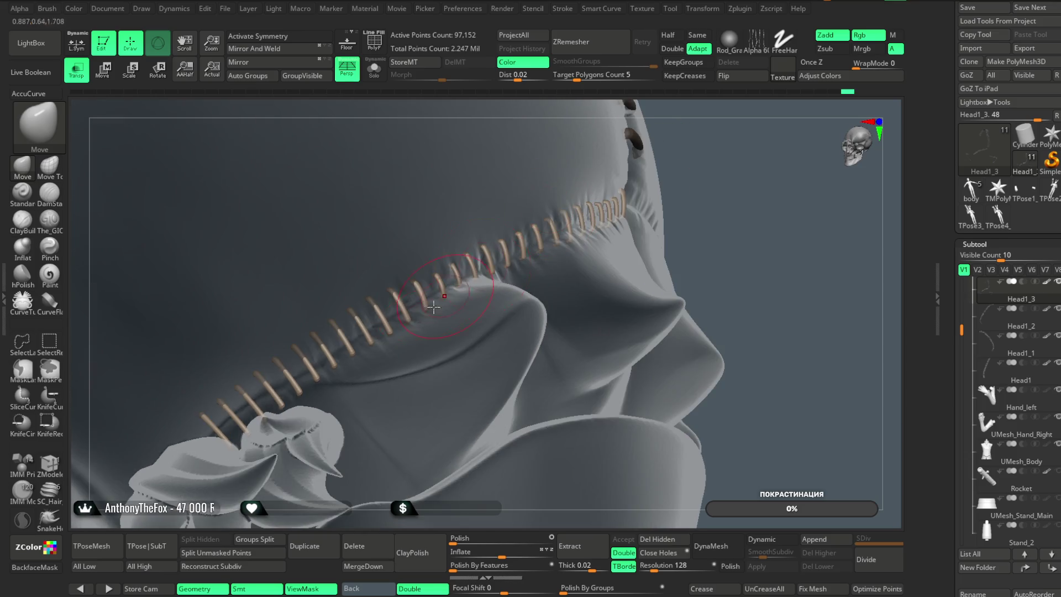
{"action": "mouse_move", "coordinate": [746, 150]}
{"action": "right_mouse_down"}
{"action": "mouse_move", "coordinate": [756, 138]}
{"action": "mouse_move", "coordinate": [384, 310]}
{"action": "right_mouse_up"}
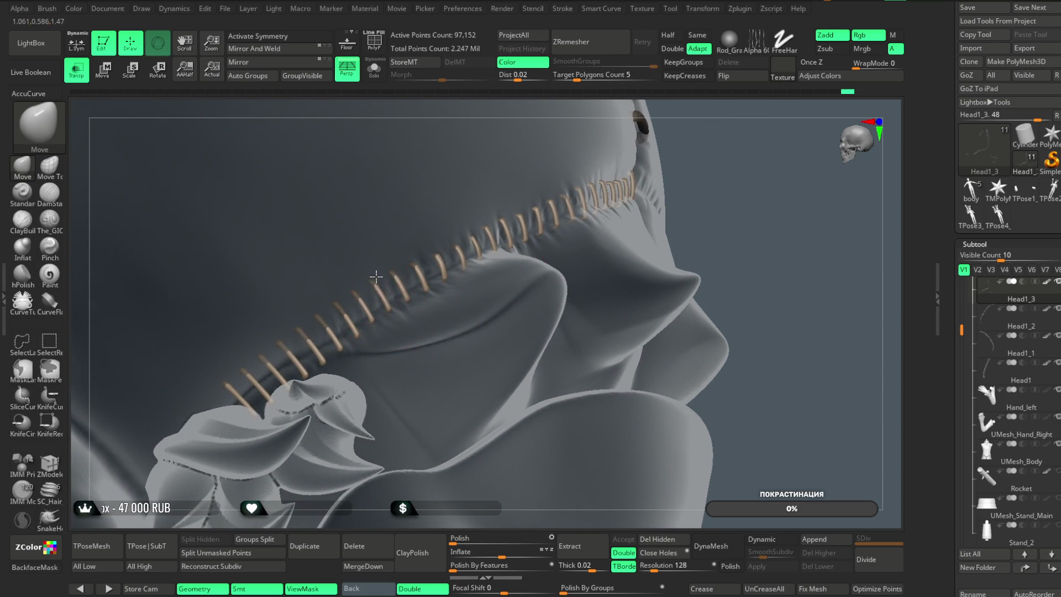
{"action": "mouse_move", "coordinate": [482, 215]}
{"action": "right_mouse_down"}
{"action": "mouse_move", "coordinate": [707, 140]}
{"action": "mouse_move", "coordinate": [539, 177]}
{"action": "mouse_move", "coordinate": [591, 158]}
{"action": "mouse_move", "coordinate": [365, 281]}
{"action": "mouse_move", "coordinate": [519, 185]}
{"action": "mouse_move", "coordinate": [346, 307]}
{"action": "right_mouse_up"}
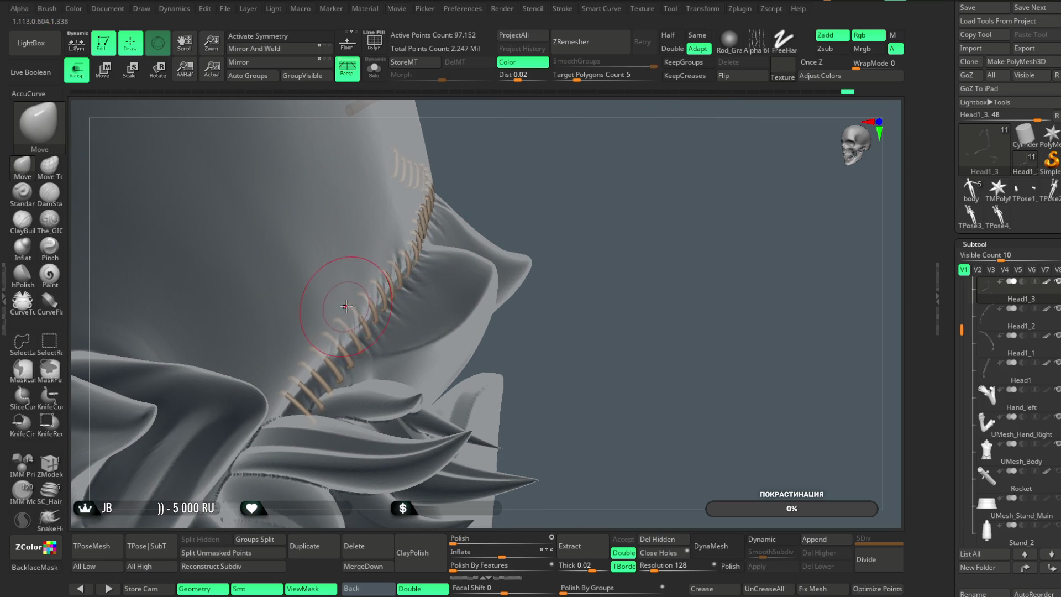
Orbit around the jaw and side-seam stitches to a back view, then turn Transp off
{"action": "right_click_drag", "start_coordinate": [412, 249], "coordinate": [514, 184]}
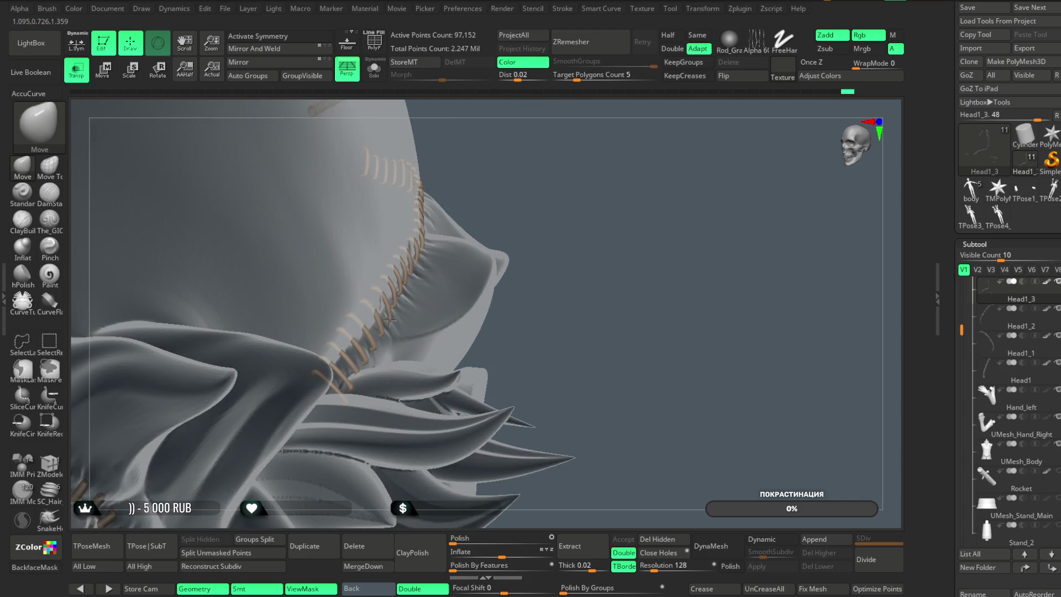
{"action": "mouse_move", "coordinate": [402, 289]}
{"action": "right_mouse_down"}
{"action": "mouse_move", "coordinate": [530, 149]}
{"action": "mouse_move", "coordinate": [361, 291]}
{"action": "right_mouse_up"}
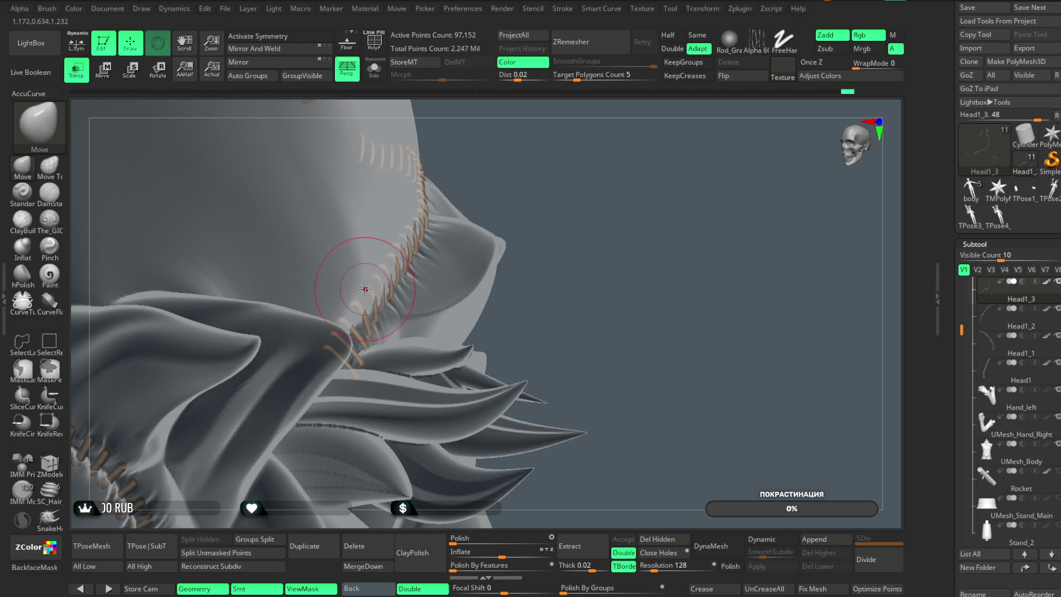
{"action": "mouse_move", "coordinate": [376, 278]}
{"action": "right_mouse_down"}
{"action": "mouse_move", "coordinate": [497, 160]}
{"action": "mouse_move", "coordinate": [340, 381]}
{"action": "right_mouse_up"}
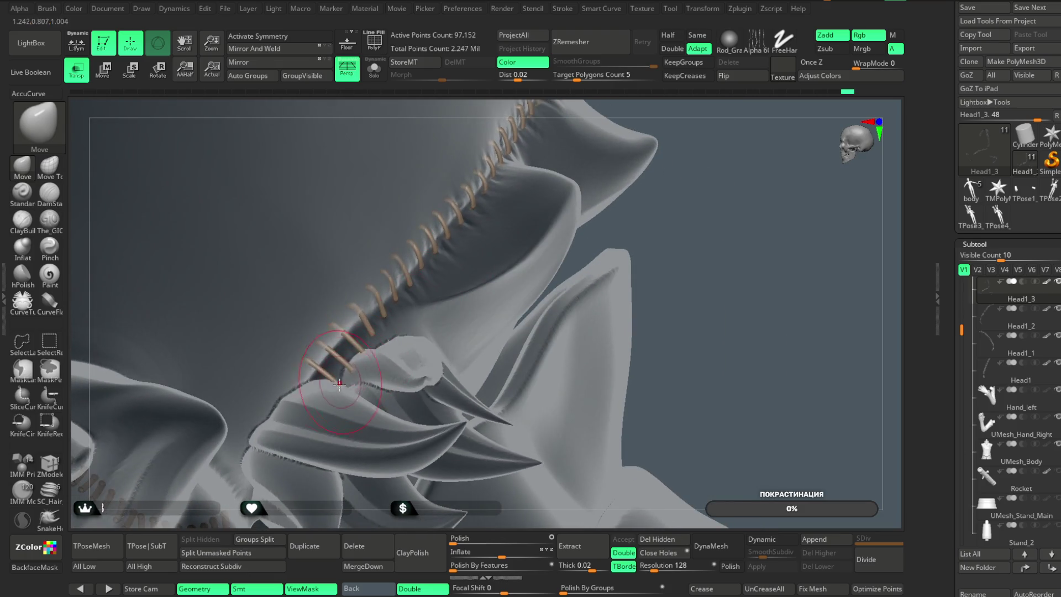
{"action": "right_click_drag", "start_coordinate": [655, 238], "coordinate": [367, 381]}
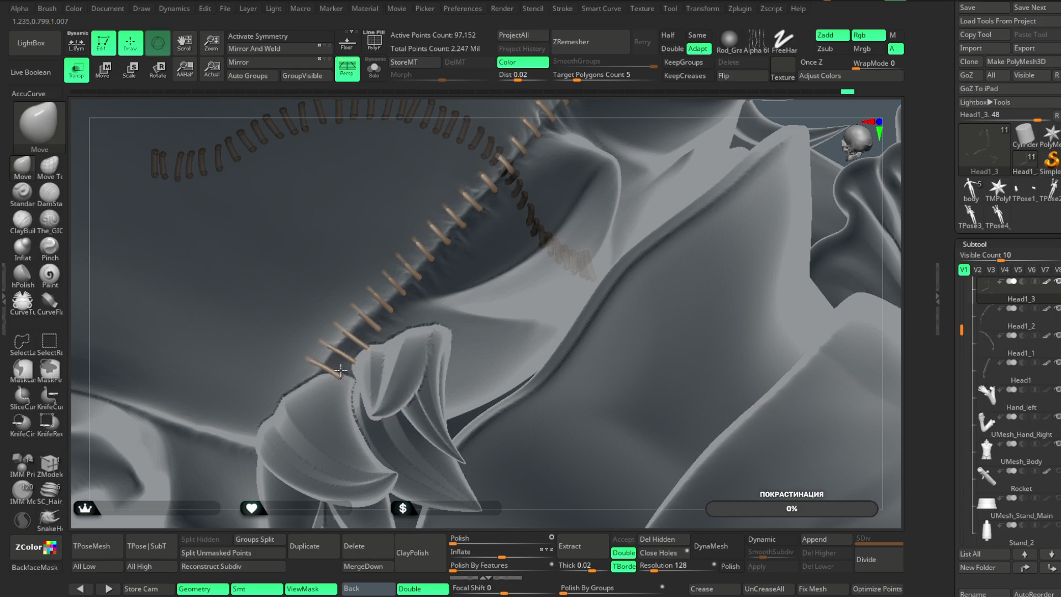
{"action": "mouse_move", "coordinate": [347, 471]}
{"action": "right_mouse_down"}
{"action": "mouse_move", "coordinate": [364, 473]}
{"action": "mouse_move", "coordinate": [339, 375]}
{"action": "mouse_move", "coordinate": [521, 310]}
{"action": "mouse_move", "coordinate": [349, 367]}
{"action": "right_mouse_up"}
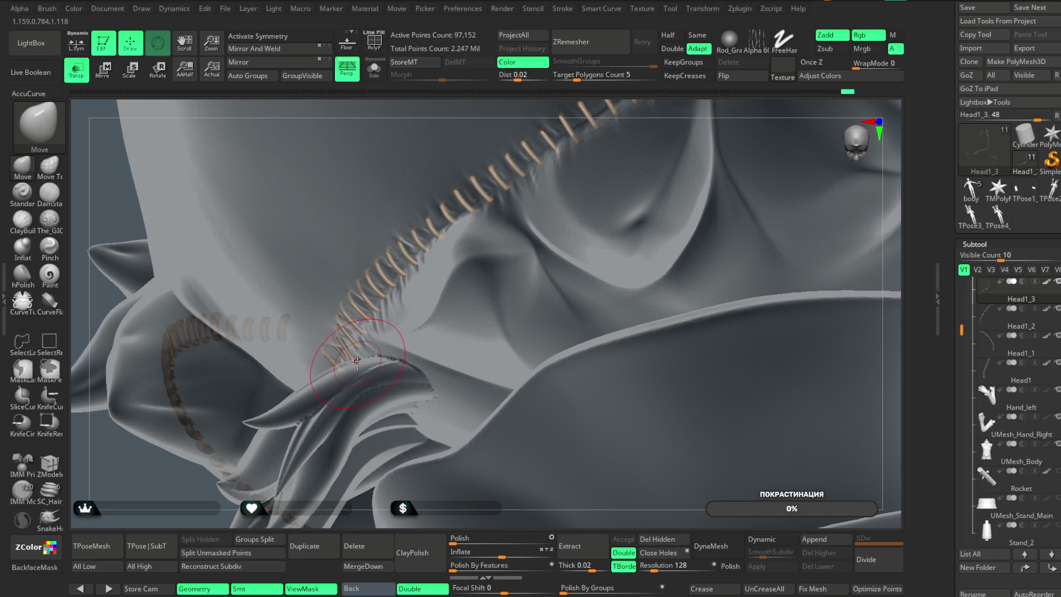
{"action": "right_click_drag", "start_coordinate": [356, 519], "coordinate": [338, 392]}
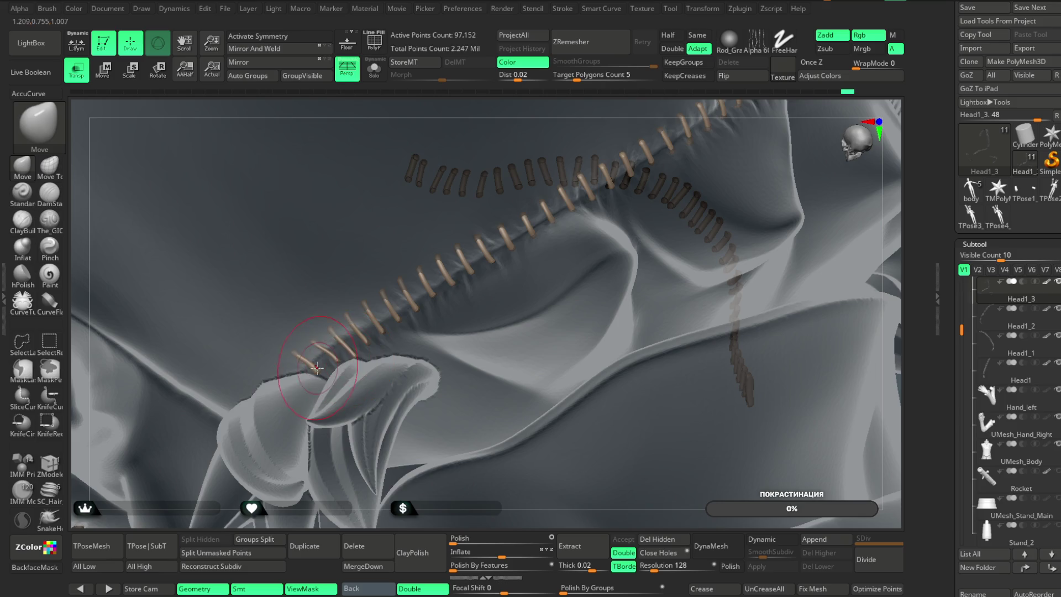
{"action": "mouse_move", "coordinate": [373, 516]}
{"action": "right_mouse_down"}
{"action": "mouse_move", "coordinate": [464, 267]}
{"action": "mouse_move", "coordinate": [616, 156]}
{"action": "mouse_move", "coordinate": [633, 286]}
{"action": "mouse_move", "coordinate": [716, 161]}
{"action": "mouse_move", "coordinate": [370, 330]}
{"action": "right_mouse_up"}
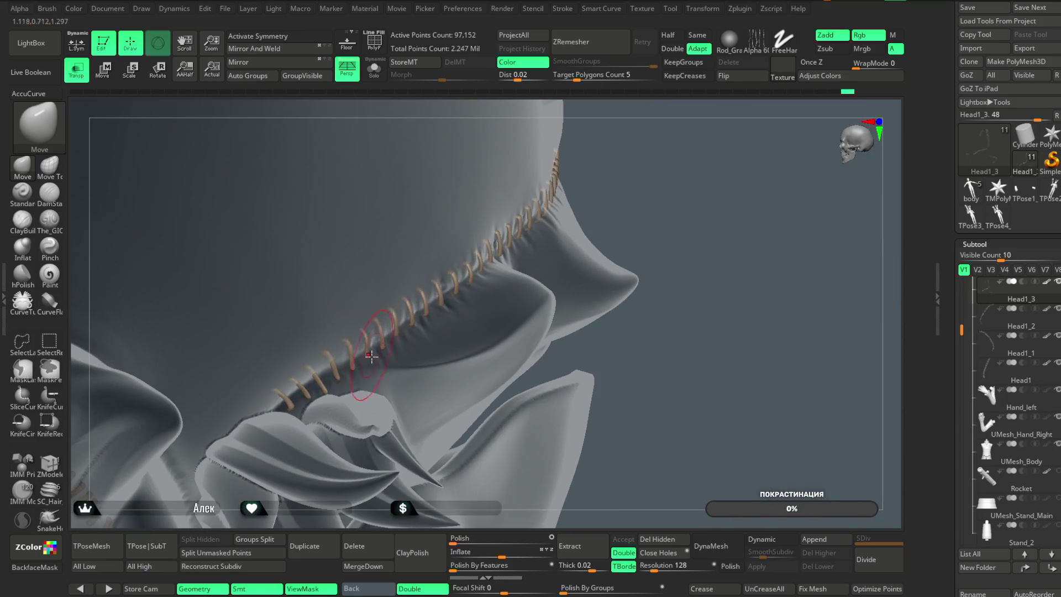
{"action": "mouse_move", "coordinate": [656, 179]}
{"action": "right_mouse_down"}
{"action": "mouse_move", "coordinate": [632, 151]}
{"action": "mouse_move", "coordinate": [757, 161]}
{"action": "mouse_move", "coordinate": [652, 209]}
{"action": "right_mouse_up"}
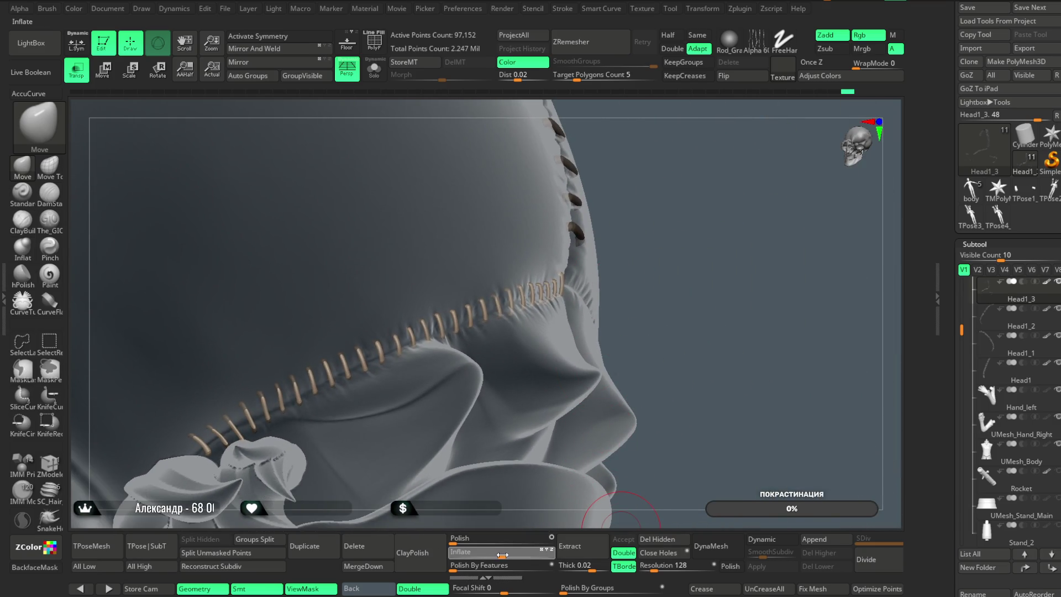
{"action": "mouse_move", "coordinate": [729, 260]}
{"action": "right_mouse_down"}
{"action": "mouse_move", "coordinate": [797, 256]}
{"action": "mouse_move", "coordinate": [753, 214]}
{"action": "mouse_move", "coordinate": [654, 190]}
{"action": "right_mouse_up"}
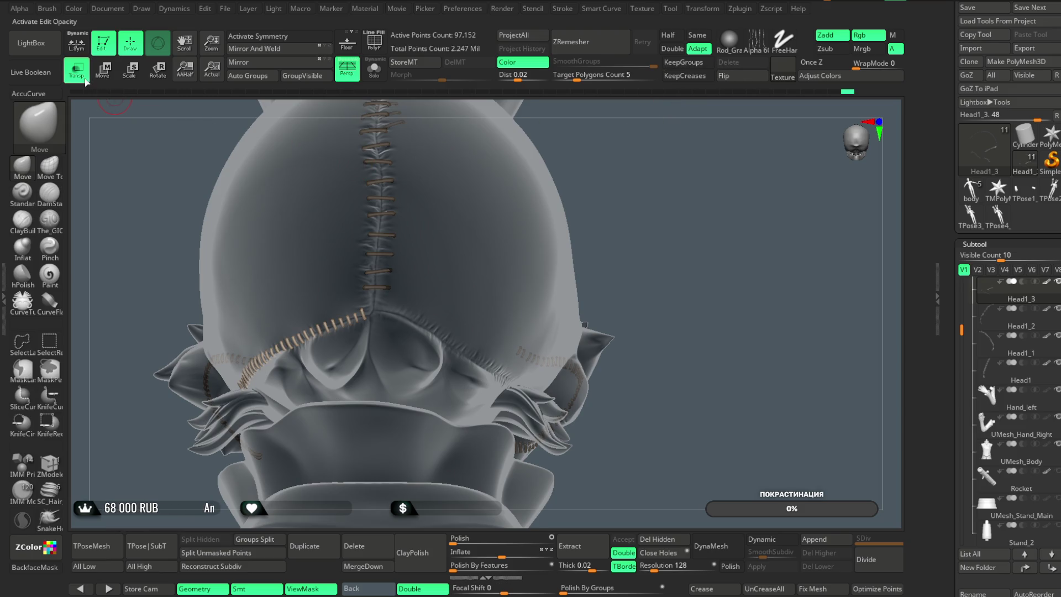
{"action": "left_click", "coordinate": [77, 68]}
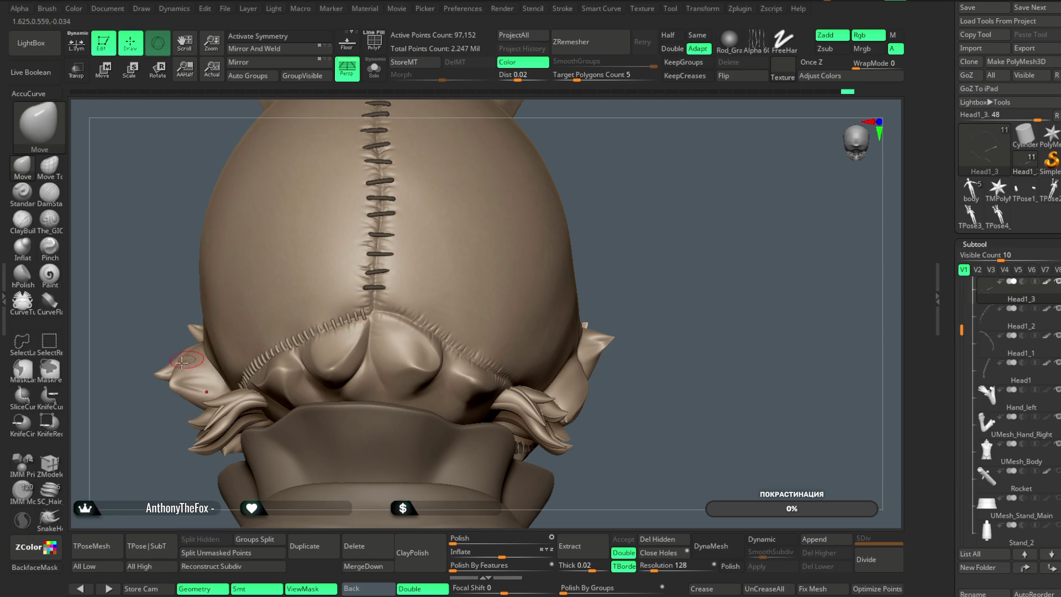
With the vF_Stitch_Fell brush, lay stitch rows along the back-of-head seam toward the teeth
{"action": "key", "text": "b"}
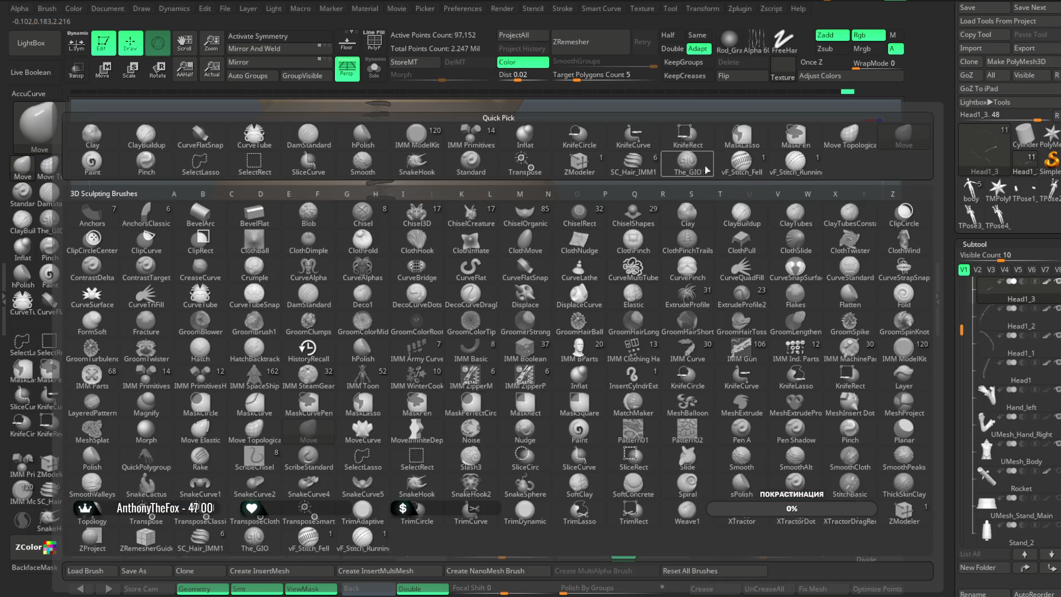
{"action": "left_click", "coordinate": [704, 170]}
{"action": "left_click_drag", "start_coordinate": [701, 249], "coordinate": [629, 236]}
{"action": "key", "text": "space"}
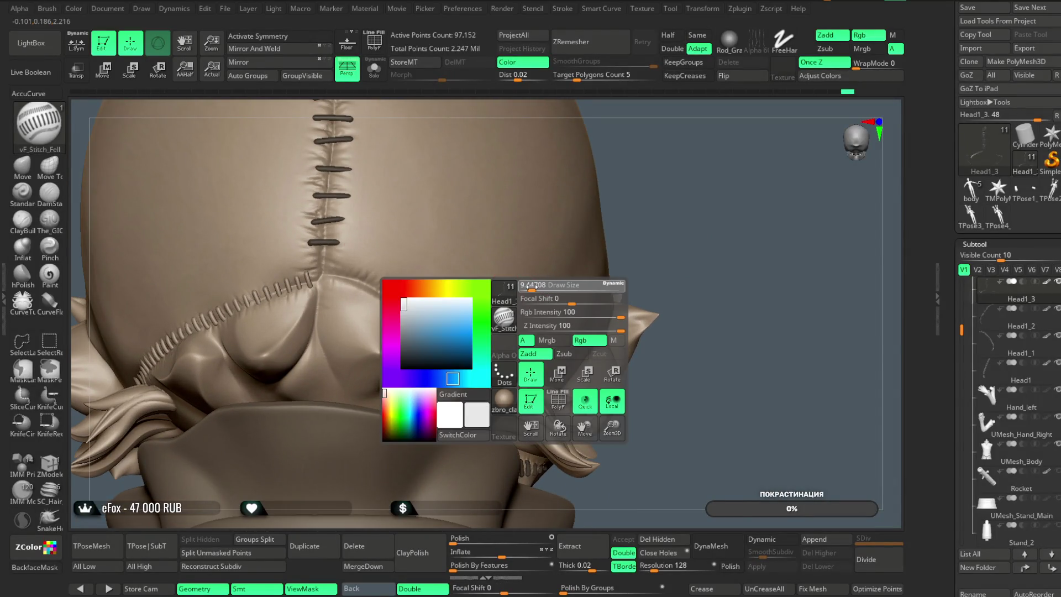
{"action": "right_click_drag", "start_coordinate": [531, 288], "coordinate": [571, 206]}
{"action": "left_click_drag", "start_coordinate": [325, 276], "coordinate": [412, 309]}
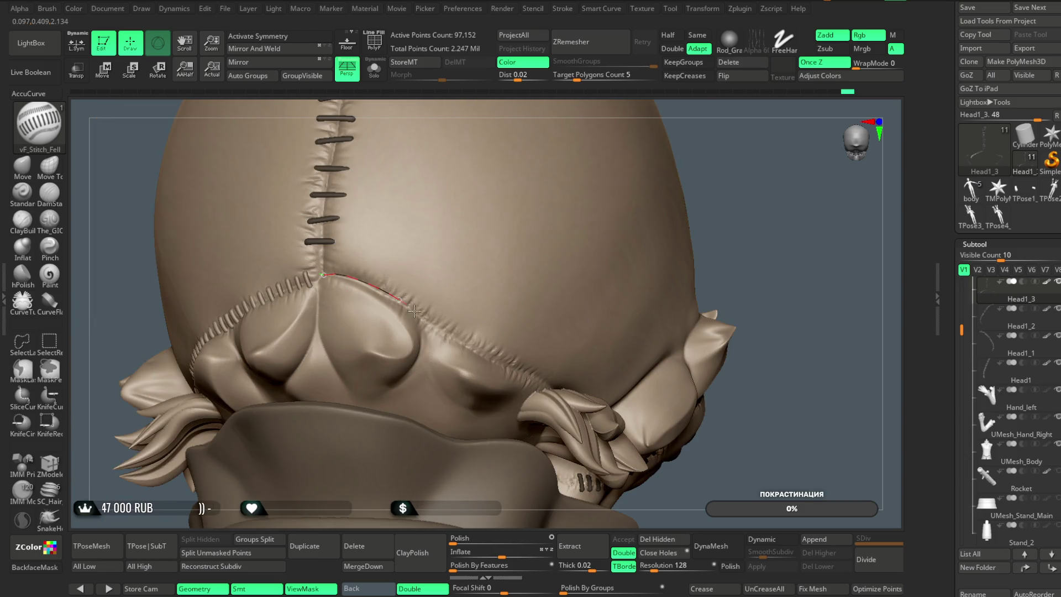
{"action": "left_click_drag", "start_coordinate": [555, 391], "coordinate": [556, 391]}
{"action": "mouse_move", "coordinate": [727, 230]}
{"action": "right_mouse_down"}
{"action": "mouse_move", "coordinate": [784, 216]}
{"action": "mouse_move", "coordinate": [727, 253]}
{"action": "mouse_move", "coordinate": [707, 298]}
{"action": "mouse_move", "coordinate": [532, 318]}
{"action": "right_mouse_up"}
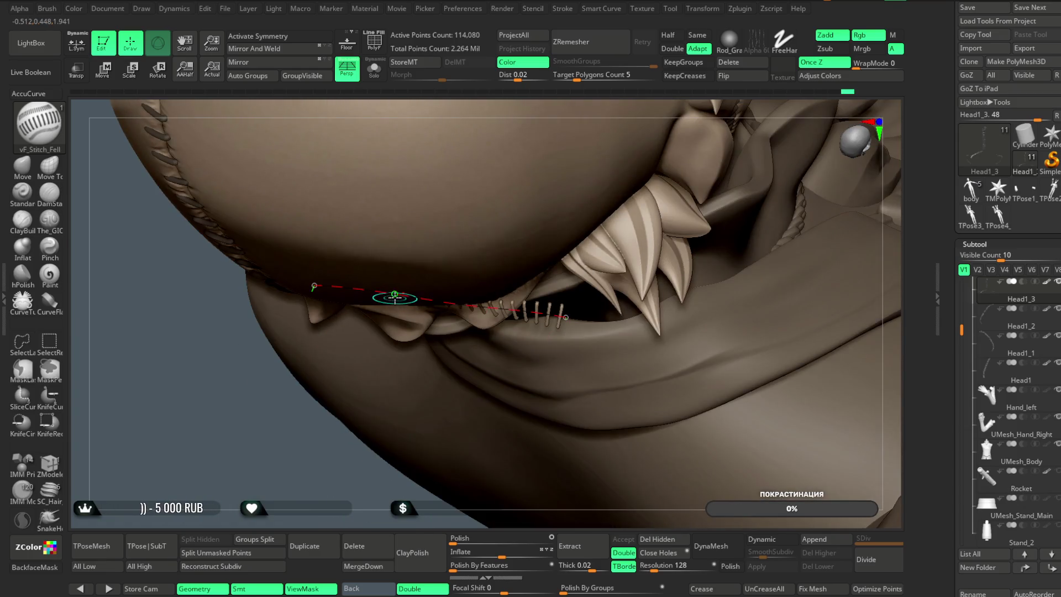
{"action": "key", "text": "space"}
{"action": "left_click_drag", "start_coordinate": [314, 287], "coordinate": [561, 331]}
{"action": "mouse_move", "coordinate": [561, 330]}
{"action": "right_mouse_down"}
{"action": "mouse_move", "coordinate": [417, 407]}
{"action": "mouse_move", "coordinate": [677, 135]}
{"action": "mouse_move", "coordinate": [718, 118]}
{"action": "mouse_move", "coordinate": [658, 166]}
{"action": "right_mouse_up"}
Set Draw Size to about 10.5 and re-lay the stitches along the seam curve
{"action": "key", "text": "space"}
{"action": "left_click_drag", "start_coordinate": [707, 146], "coordinate": [699, 144]}
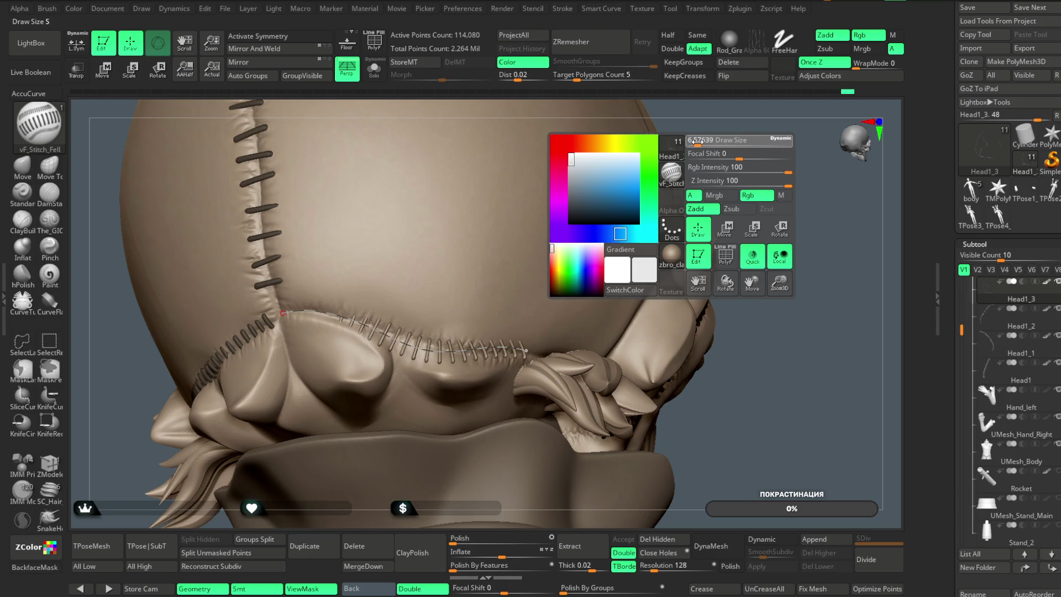
{"action": "mouse_move", "coordinate": [469, 332]}
{"action": "right_mouse_down"}
{"action": "mouse_move", "coordinate": [764, 142]}
{"action": "mouse_move", "coordinate": [748, 137]}
{"action": "mouse_move", "coordinate": [415, 343]}
{"action": "right_mouse_up"}
{"action": "left_click_drag", "start_coordinate": [414, 344], "coordinate": [420, 346]}
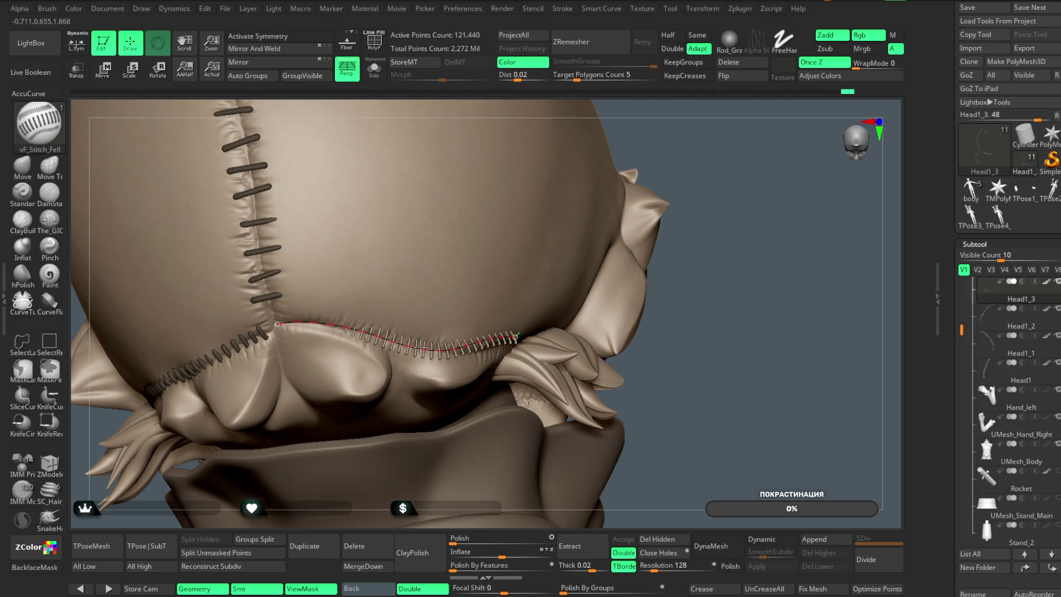
{"action": "mouse_move", "coordinate": [703, 230]}
{"action": "right_mouse_down"}
{"action": "mouse_move", "coordinate": [704, 166]}
{"action": "mouse_move", "coordinate": [652, 210]}
{"action": "right_mouse_up"}
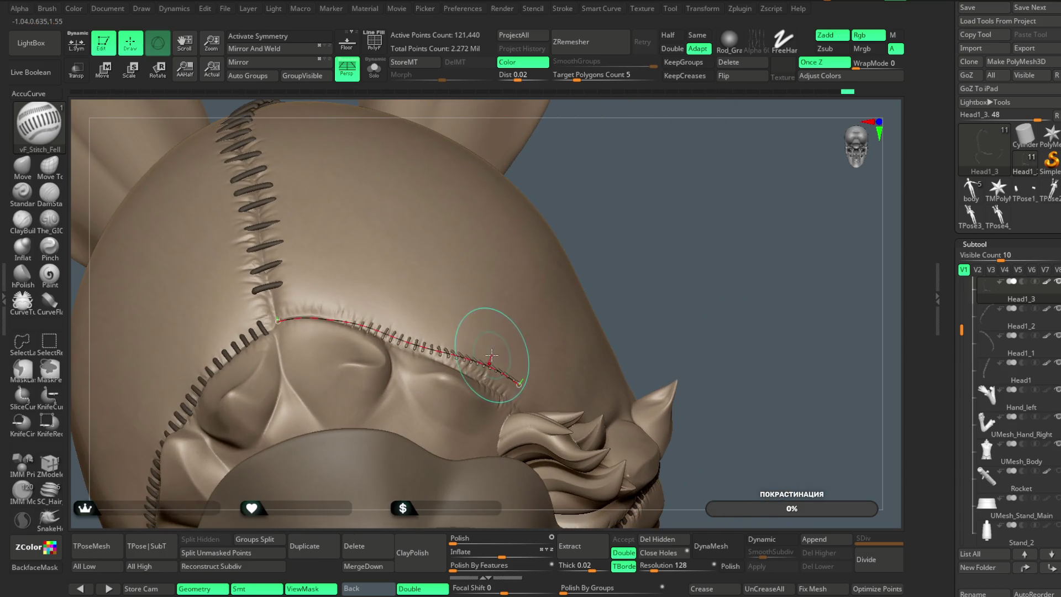
{"action": "right_click_drag", "start_coordinate": [599, 232], "coordinate": [591, 240]}
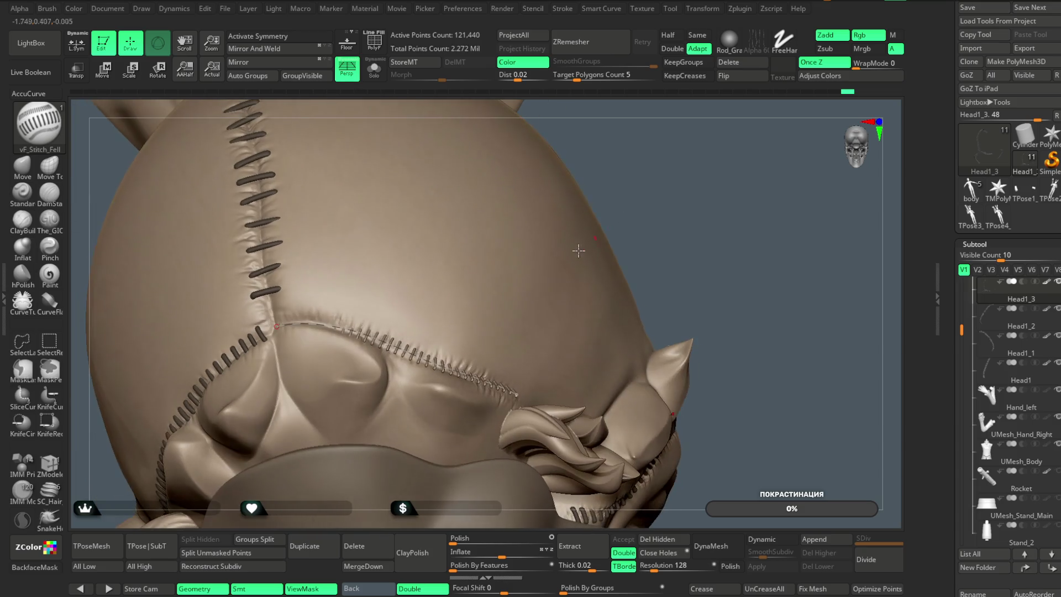
{"action": "left_click", "coordinate": [350, 330]}
Undo the last stitch placement and reapply the stitches along the back-of-skull curve
{"action": "right_click_drag", "start_coordinate": [351, 330], "coordinate": [552, 265]}
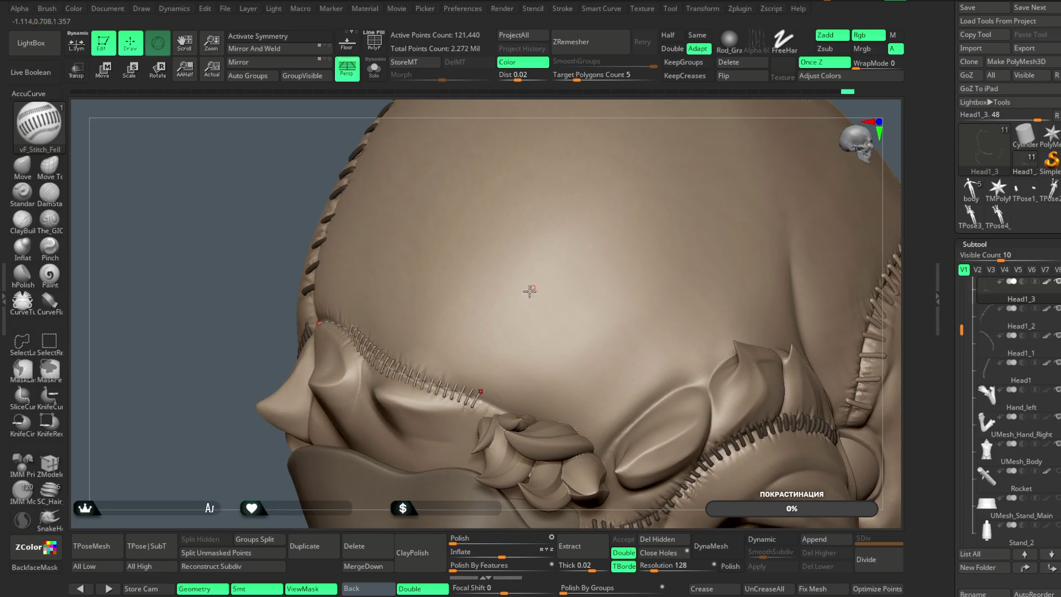
{"action": "key", "text": "ctrl+z"}
{"action": "left_click", "coordinate": [420, 375]}
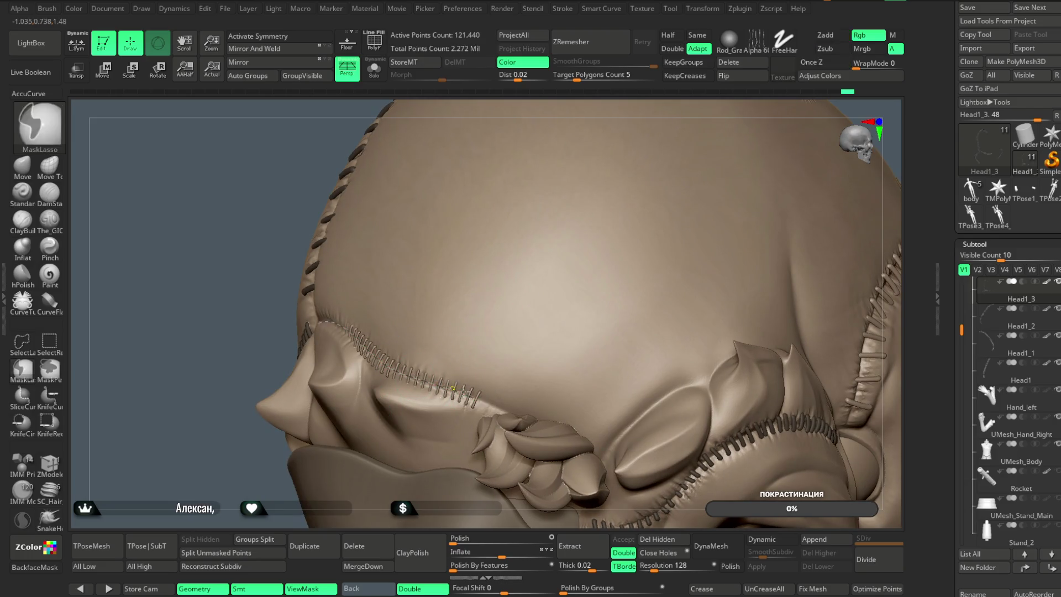
Enable Stroke > Bend Start for the curve and lower stitch Inflate from 4 to 0
{"action": "left_click", "coordinate": [569, 9]}
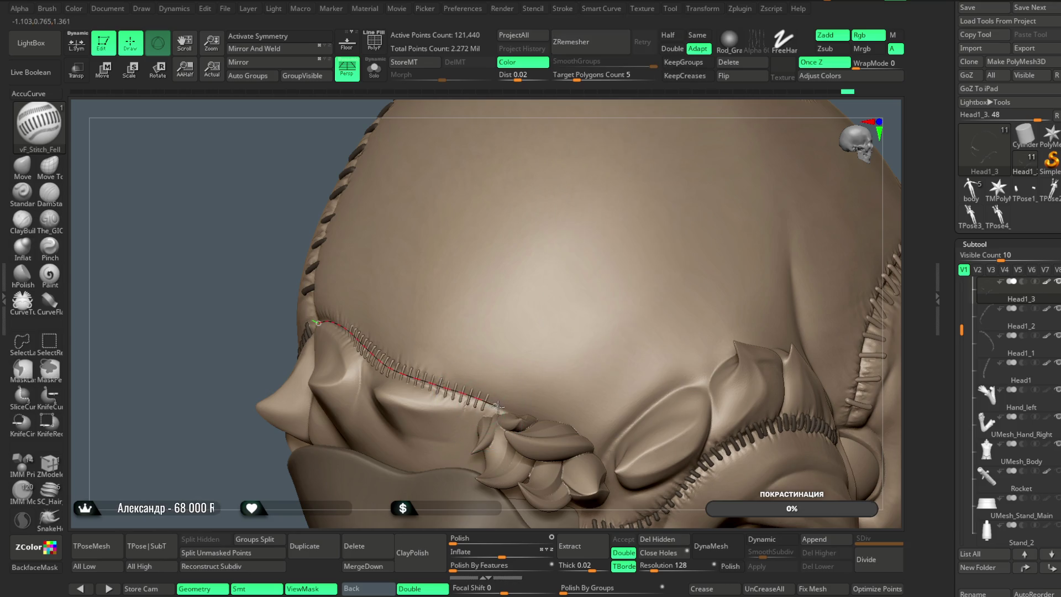
{"action": "right_click_drag", "start_coordinate": [519, 412], "coordinate": [654, 223]}
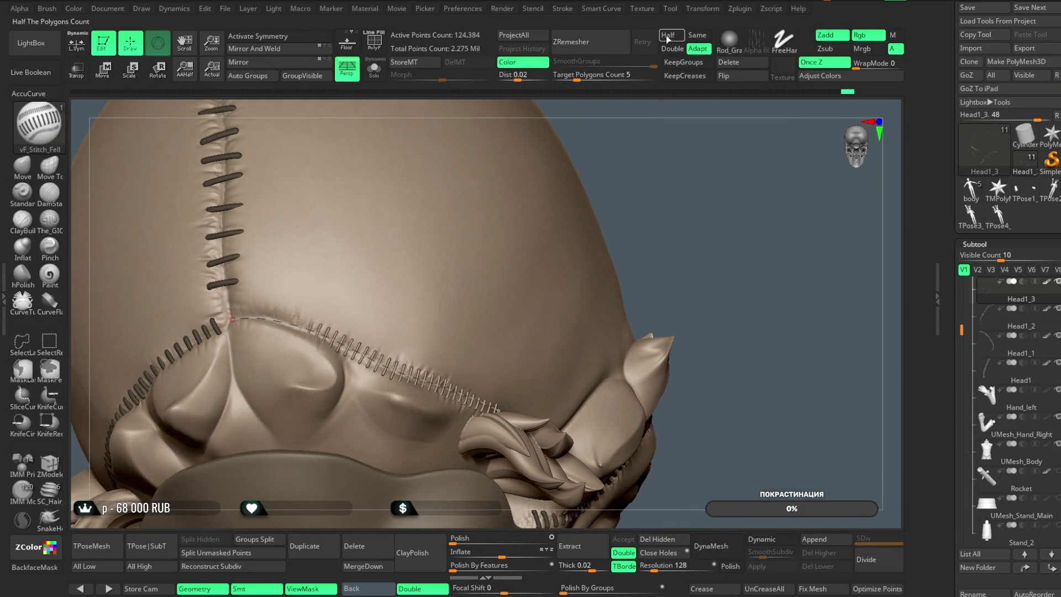
{"action": "left_click", "coordinate": [562, 9]}
{"action": "left_click", "coordinate": [596, 268]}
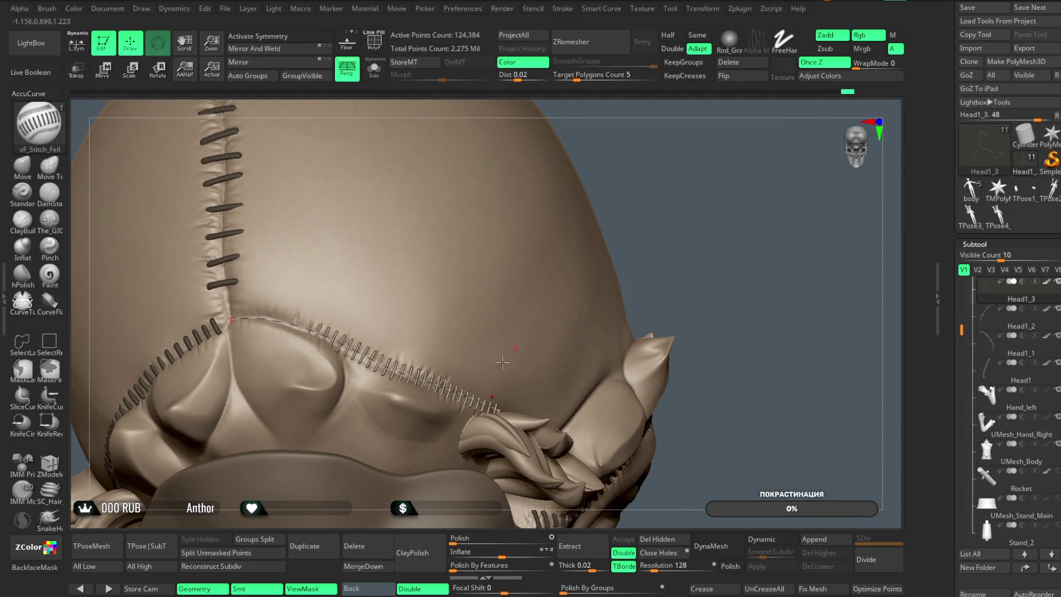
{"action": "mouse_move", "coordinate": [689, 173]}
{"action": "right_mouse_down"}
{"action": "mouse_move", "coordinate": [706, 182]}
{"action": "mouse_move", "coordinate": [494, 351]}
{"action": "right_mouse_up"}
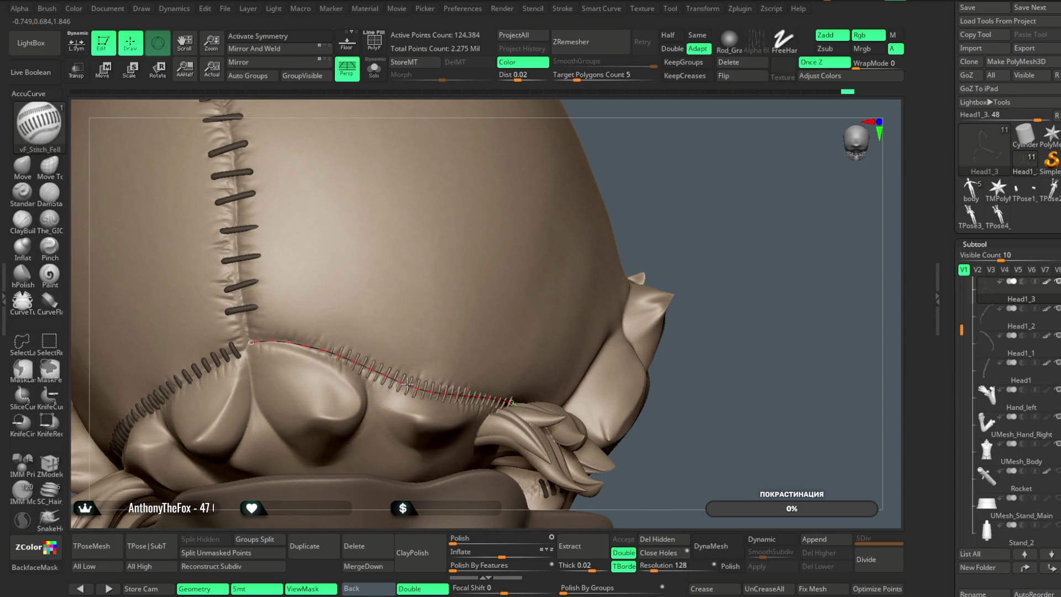
{"action": "mouse_move", "coordinate": [709, 183]}
{"action": "left_mouse_down"}
{"action": "mouse_move", "coordinate": [663, 199]}
{"action": "mouse_move", "coordinate": [703, 205]}
{"action": "mouse_move", "coordinate": [722, 171]}
{"action": "mouse_move", "coordinate": [708, 155]}
{"action": "mouse_move", "coordinate": [700, 213]}
{"action": "mouse_move", "coordinate": [713, 183]}
{"action": "left_mouse_up"}
{"action": "left_click_drag", "start_coordinate": [682, 293], "coordinate": [636, 347]}
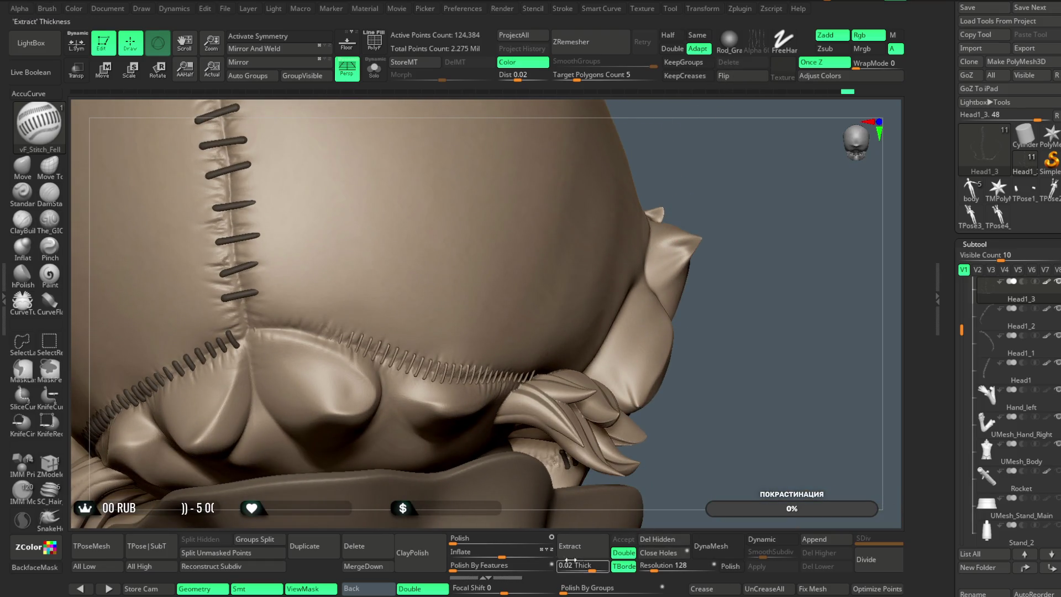
{"action": "left_click_drag", "start_coordinate": [505, 553], "coordinate": [500, 554]}
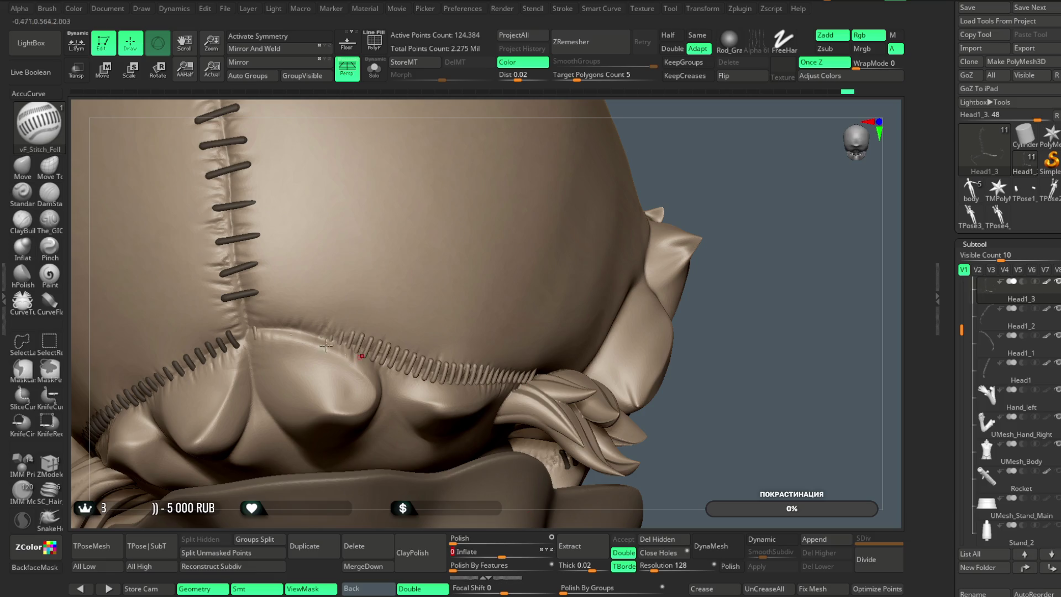
Pick the Move brush and inspect the lower and side seams from several angles
{"action": "left_click", "coordinate": [36, 173]}
{"action": "key", "text": "space"}
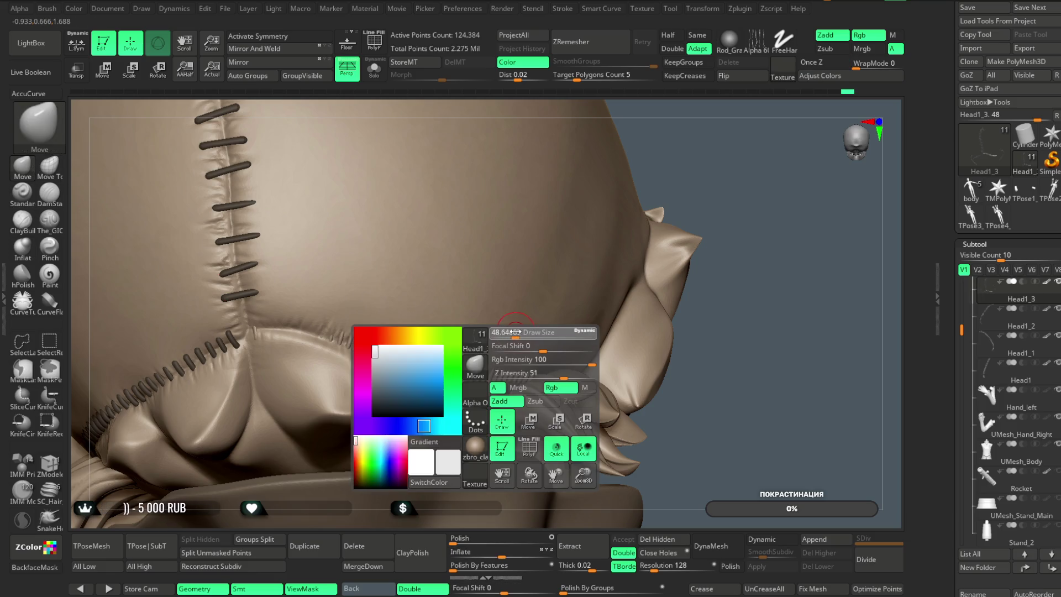
{"action": "left_click_drag", "start_coordinate": [532, 332], "coordinate": [419, 369]}
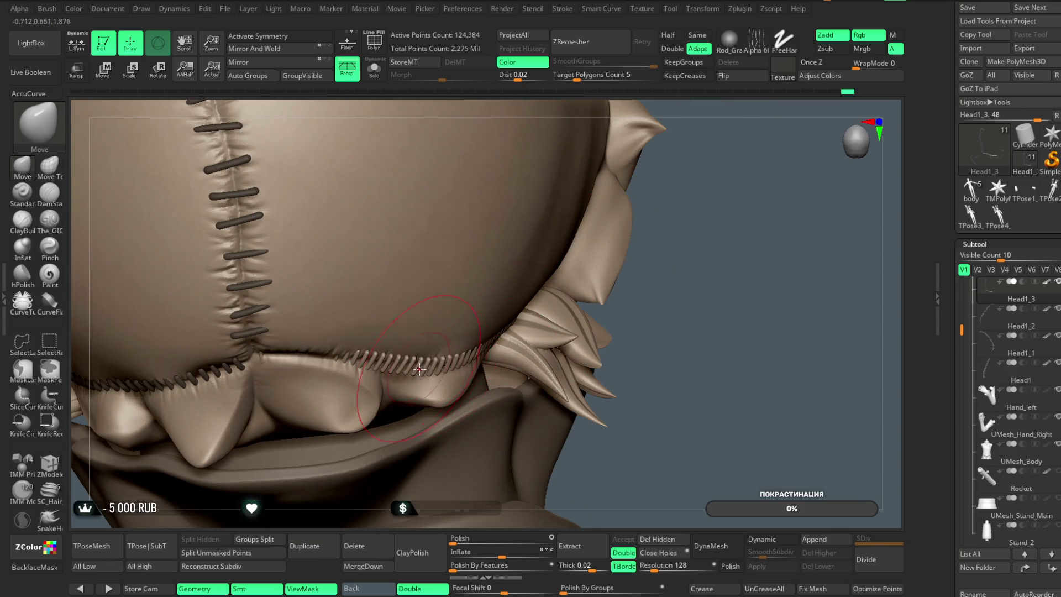
{"action": "mouse_move", "coordinate": [672, 270]}
{"action": "left_mouse_down"}
{"action": "mouse_move", "coordinate": [450, 304]}
{"action": "mouse_move", "coordinate": [719, 150]}
{"action": "mouse_move", "coordinate": [550, 328]}
{"action": "left_mouse_up"}
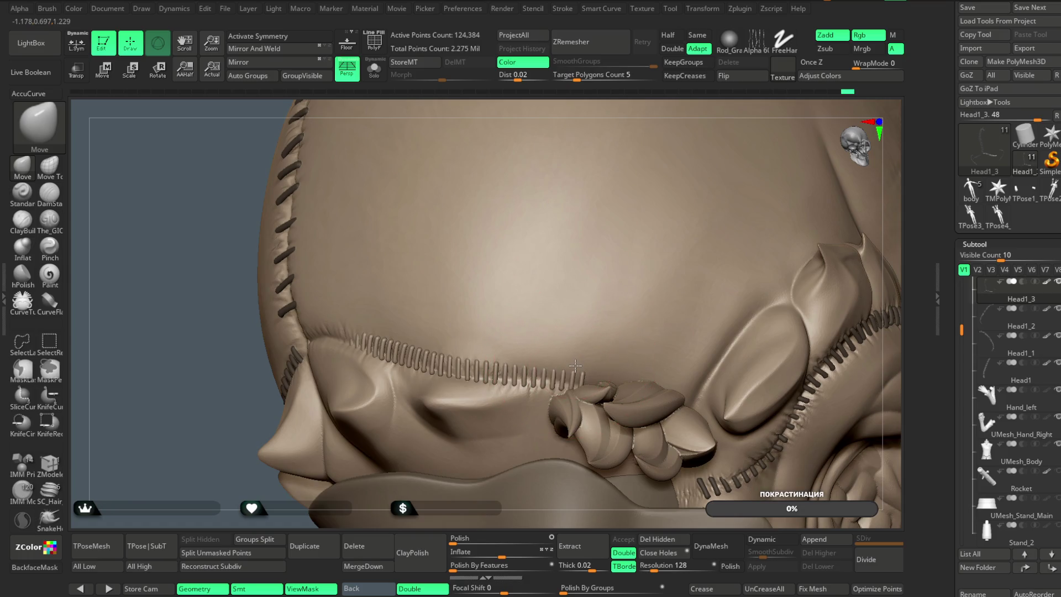
{"action": "left_click_drag", "start_coordinate": [544, 130], "coordinate": [575, 114]}
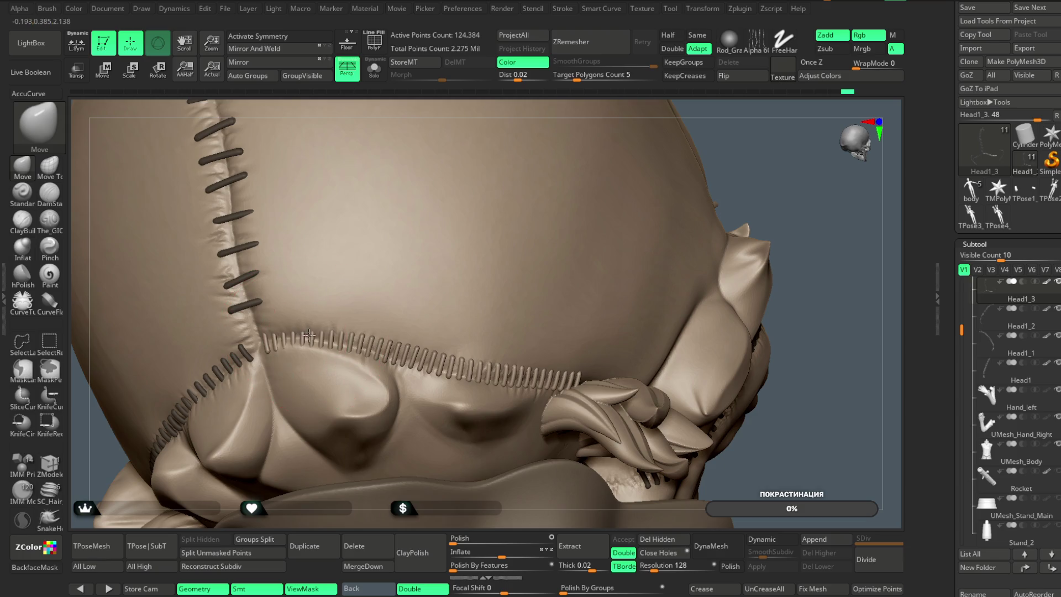
{"action": "mouse_move", "coordinate": [449, 118]}
{"action": "left_mouse_down"}
{"action": "mouse_move", "coordinate": [381, 461]}
{"action": "mouse_move", "coordinate": [299, 344]}
{"action": "mouse_move", "coordinate": [464, 167]}
{"action": "left_mouse_up"}
{"action": "key", "text": "space"}
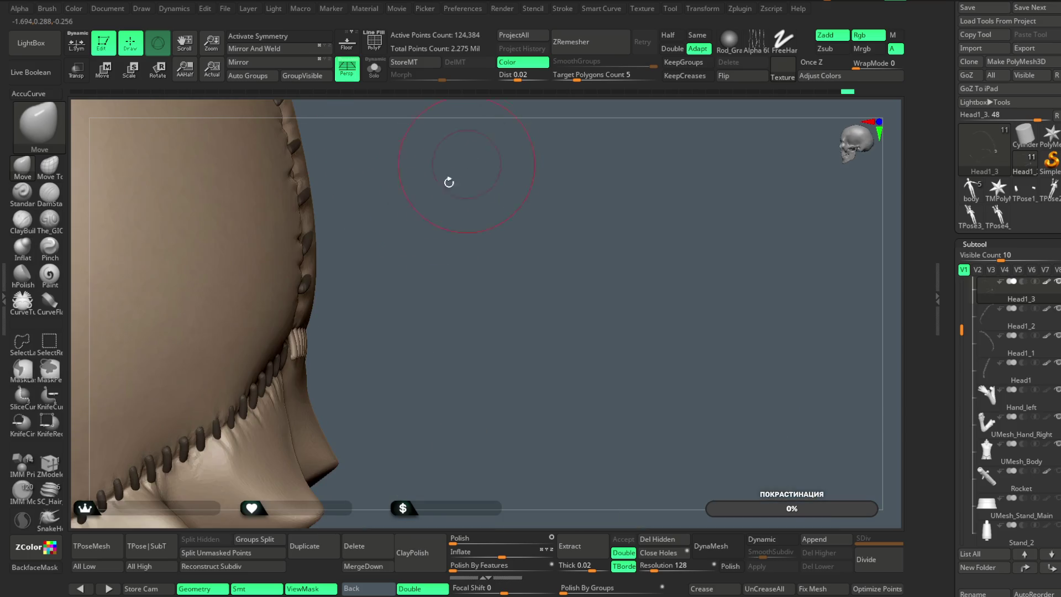
Switch to Move Topological and frame the back-of-skull seam stitches up close
{"action": "left_click_drag", "start_coordinate": [337, 302], "coordinate": [305, 343]}
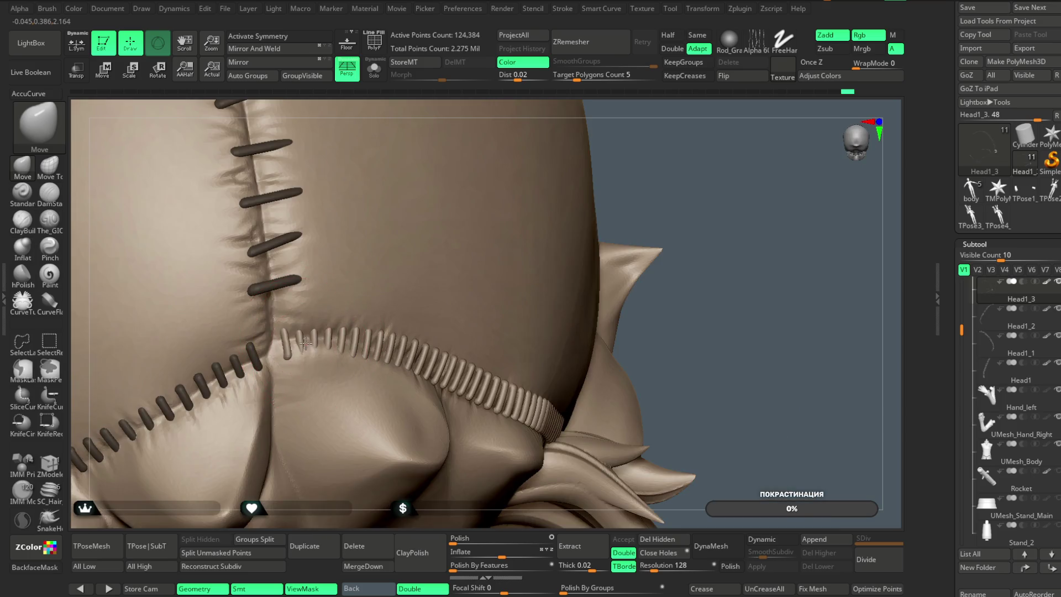
{"action": "left_click_drag", "start_coordinate": [670, 142], "coordinate": [655, 143]}
{"action": "mouse_move", "coordinate": [733, 140]}
{"action": "left_mouse_down"}
{"action": "mouse_move", "coordinate": [663, 166]}
{"action": "mouse_move", "coordinate": [497, 182]}
{"action": "left_mouse_up"}
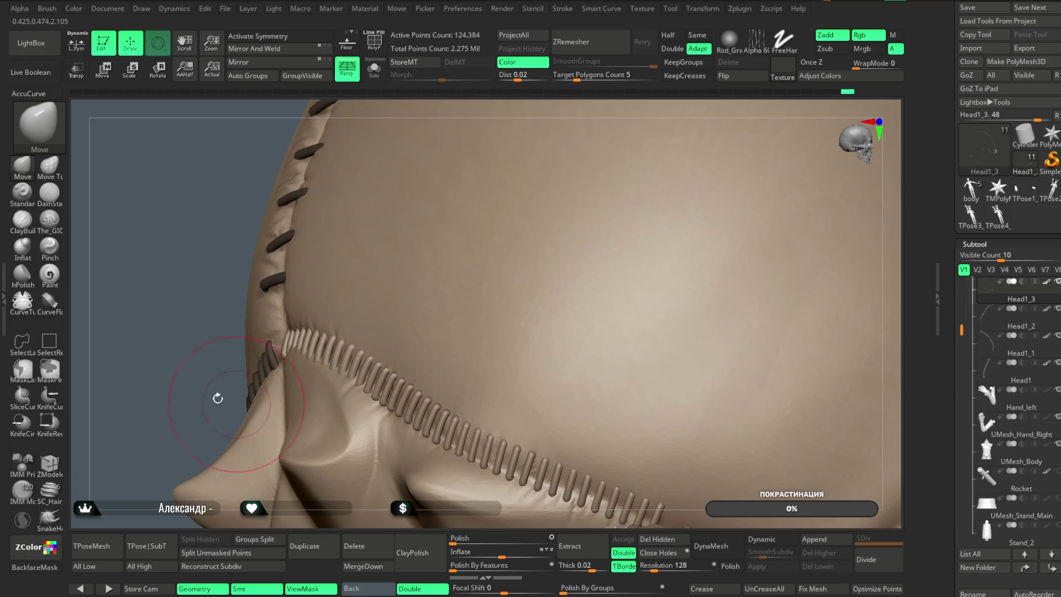
{"action": "left_click_drag", "start_coordinate": [229, 403], "coordinate": [180, 379]}
{"action": "mouse_move", "coordinate": [245, 376]}
{"action": "left_mouse_down"}
{"action": "mouse_move", "coordinate": [442, 265]}
{"action": "mouse_move", "coordinate": [711, 158]}
{"action": "mouse_move", "coordinate": [412, 378]}
{"action": "left_mouse_up"}
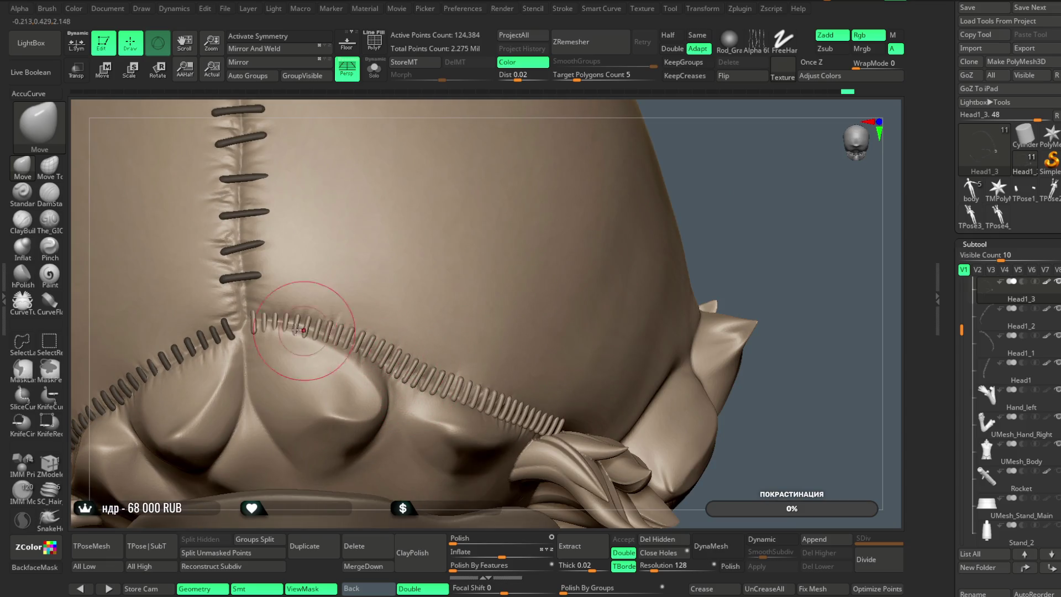
{"action": "left_click", "coordinate": [50, 165]}
{"action": "mouse_move", "coordinate": [563, 166]}
{"action": "right_mouse_down"}
{"action": "mouse_move", "coordinate": [690, 249]}
{"action": "mouse_move", "coordinate": [429, 355]}
{"action": "right_mouse_up"}
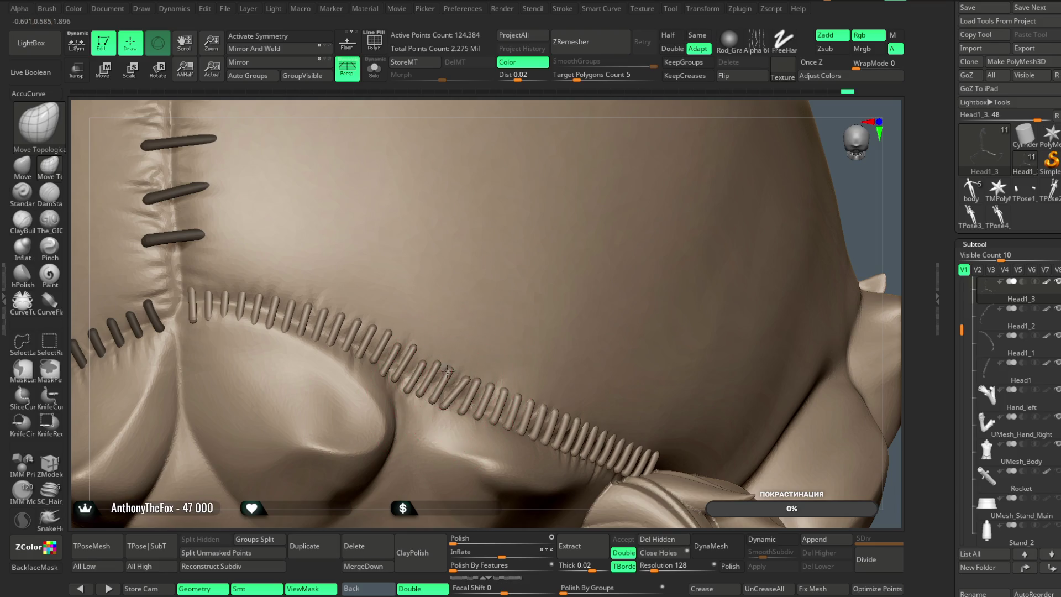
{"action": "mouse_move", "coordinate": [682, 159]}
{"action": "right_mouse_down"}
{"action": "mouse_move", "coordinate": [665, 100]}
{"action": "mouse_move", "coordinate": [500, 398]}
{"action": "right_mouse_up"}
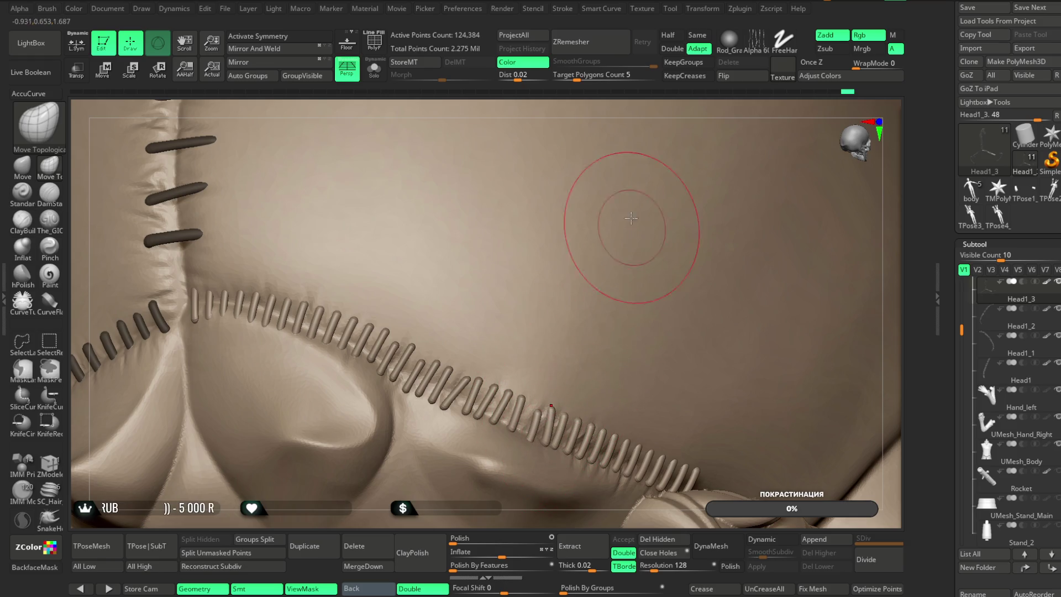
{"action": "mouse_move", "coordinate": [628, 106]}
{"action": "right_mouse_down"}
{"action": "mouse_move", "coordinate": [687, 109]}
{"action": "mouse_move", "coordinate": [380, 337]}
{"action": "right_mouse_up"}
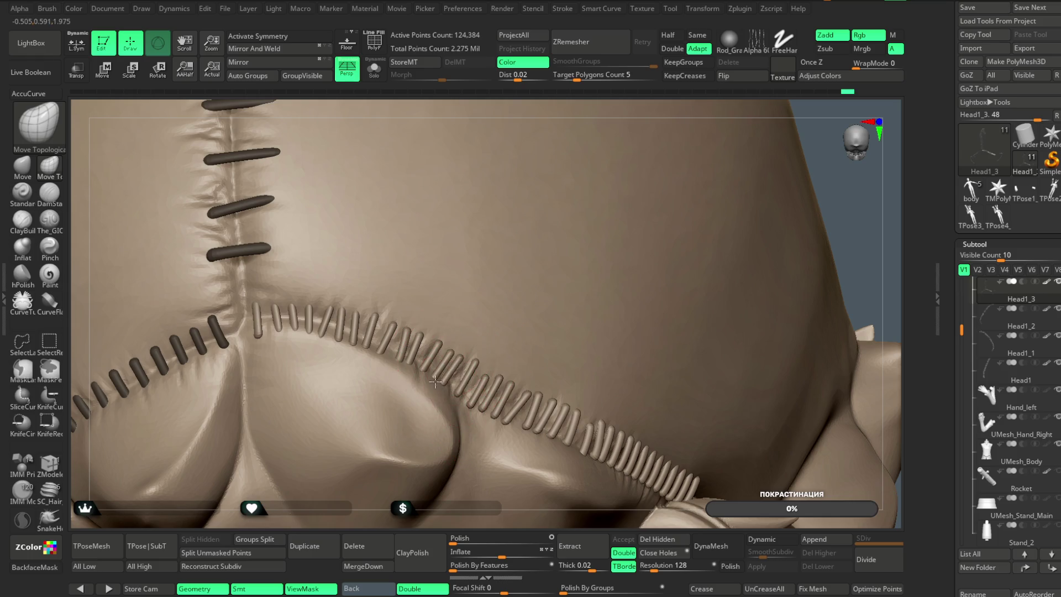
{"action": "left_click_drag", "start_coordinate": [832, 209], "coordinate": [815, 162]}
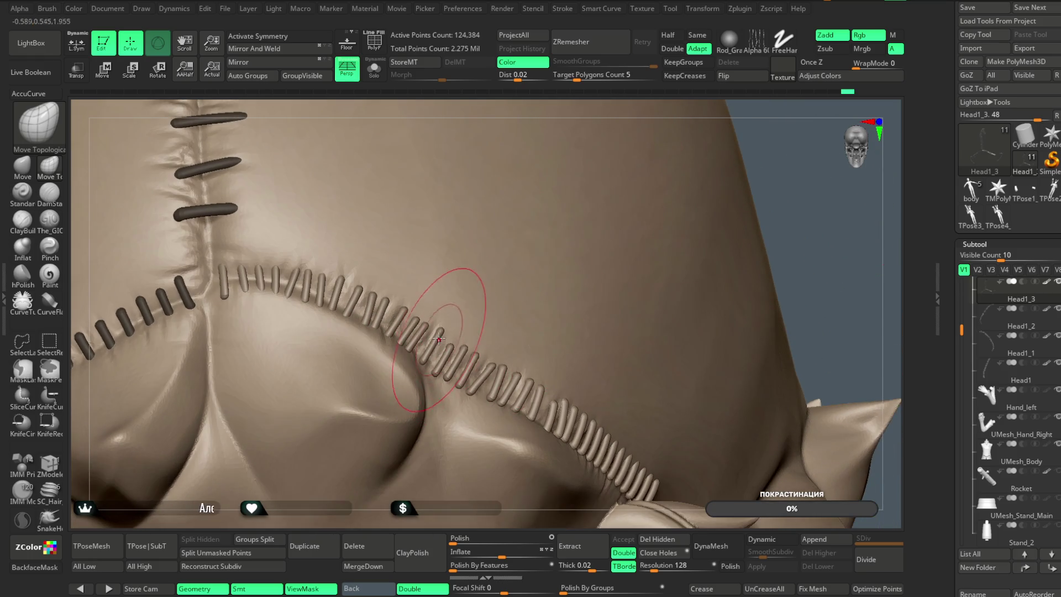
{"action": "mouse_move", "coordinate": [748, 233]}
{"action": "left_mouse_down"}
{"action": "mouse_move", "coordinate": [758, 159]}
{"action": "mouse_move", "coordinate": [674, 225]}
{"action": "left_mouse_up"}
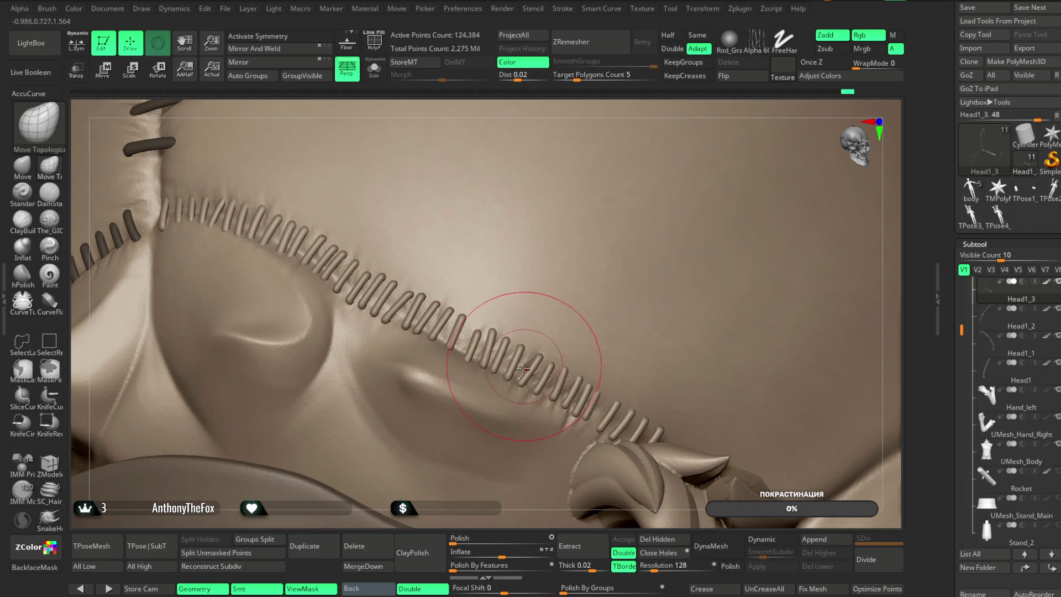
{"action": "right_click_drag", "start_coordinate": [457, 518], "coordinate": [471, 350]}
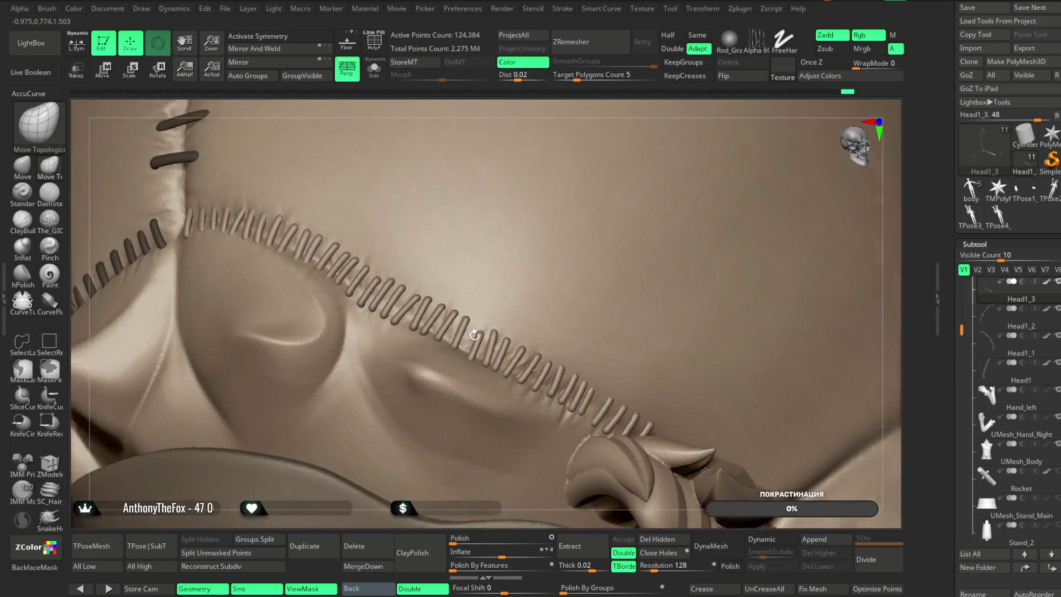
{"action": "key", "text": "f"}
{"action": "mouse_move", "coordinate": [711, 171]}
{"action": "right_mouse_down"}
{"action": "mouse_move", "coordinate": [711, 256]}
{"action": "mouse_move", "coordinate": [694, 225]}
{"action": "mouse_move", "coordinate": [666, 253]}
{"action": "mouse_move", "coordinate": [655, 239]}
{"action": "mouse_move", "coordinate": [722, 218]}
{"action": "mouse_move", "coordinate": [688, 217]}
{"action": "mouse_move", "coordinate": [710, 237]}
{"action": "mouse_move", "coordinate": [707, 208]}
{"action": "mouse_move", "coordinate": [671, 203]}
{"action": "mouse_move", "coordinate": [675, 236]}
{"action": "mouse_move", "coordinate": [719, 324]}
{"action": "right_mouse_up"}
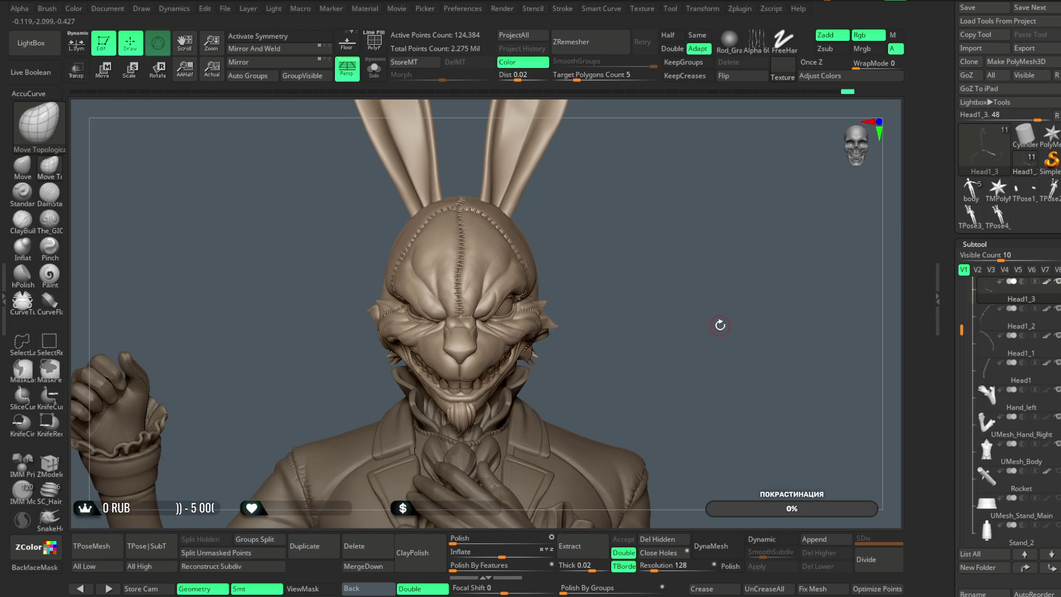
Save the rabbit bust project with Ctrl+S from the File menu, then zoom in on the face
{"action": "left_click", "coordinate": [250, 9]}
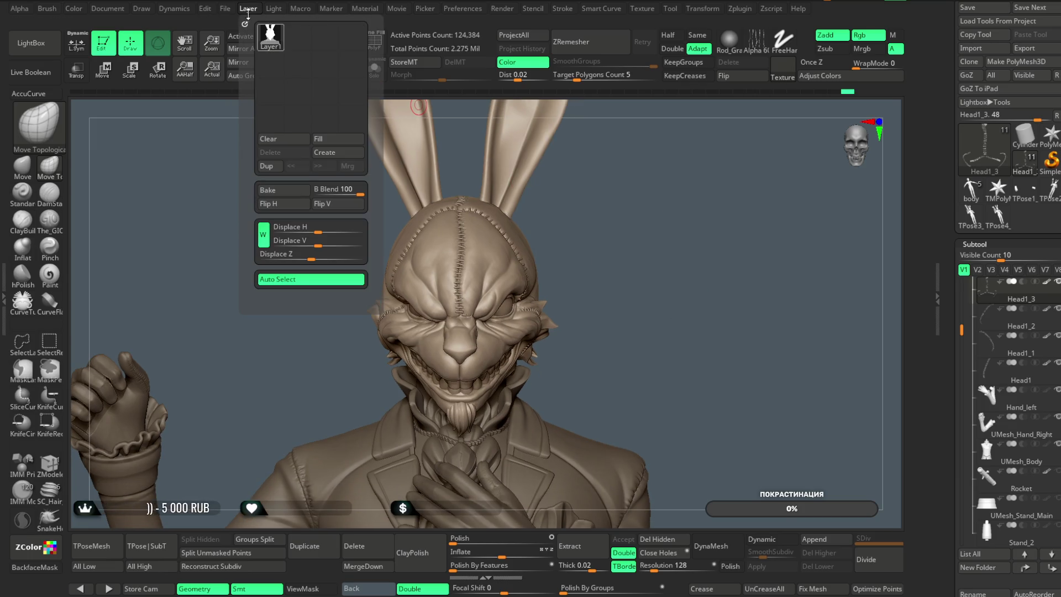
{"action": "left_click", "coordinate": [226, 9]}
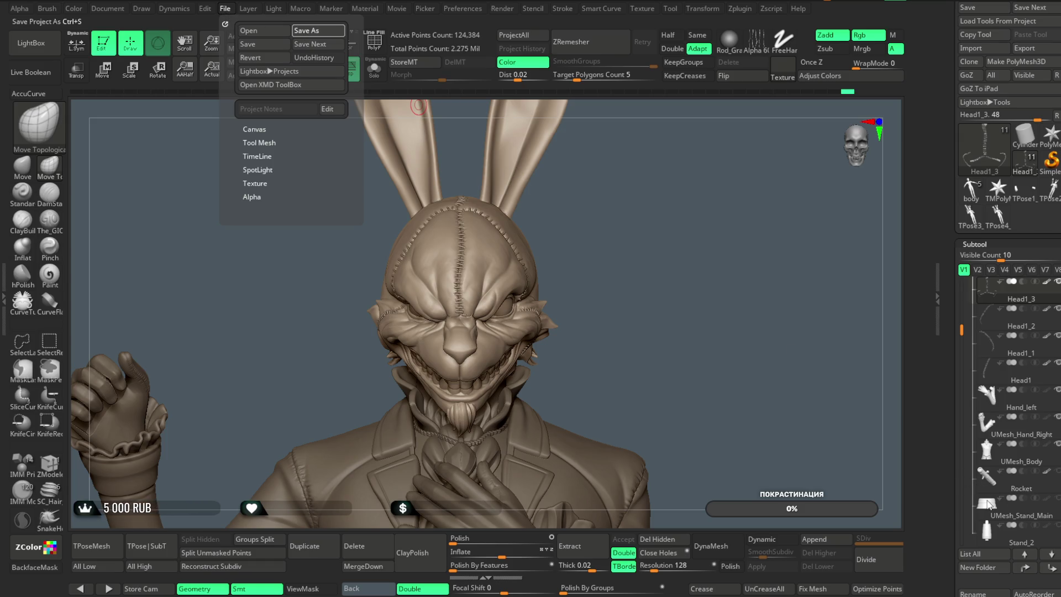
{"action": "key", "text": "ctrl+s"}
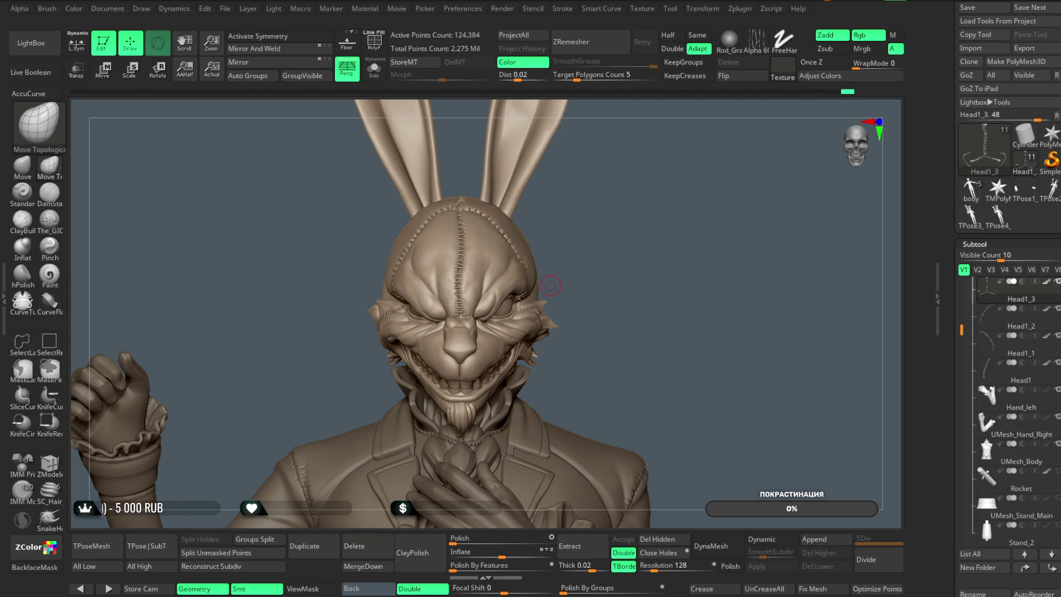
{"action": "mouse_move", "coordinate": [634, 329]}
{"action": "left_mouse_down"}
{"action": "mouse_move", "coordinate": [630, 315]}
{"action": "mouse_move", "coordinate": [536, 313]}
{"action": "mouse_move", "coordinate": [630, 316]}
{"action": "left_mouse_up"}
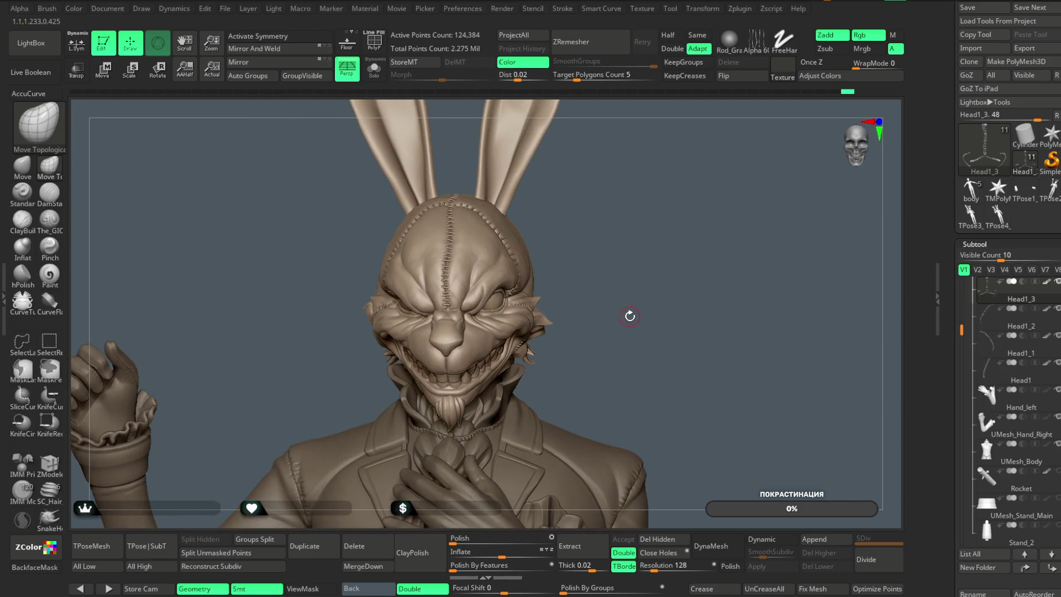
{"action": "mouse_move", "coordinate": [635, 232]}
{"action": "left_mouse_down"}
{"action": "mouse_move", "coordinate": [654, 254]}
{"action": "mouse_move", "coordinate": [656, 221]}
{"action": "mouse_move", "coordinate": [635, 296]}
{"action": "mouse_move", "coordinate": [531, 361]}
{"action": "left_mouse_up"}
Select the Head subtool and reshape the cheek beside the mouth with Move at about size 372
{"action": "left_click", "coordinate": [532, 361], "text": "alt"}
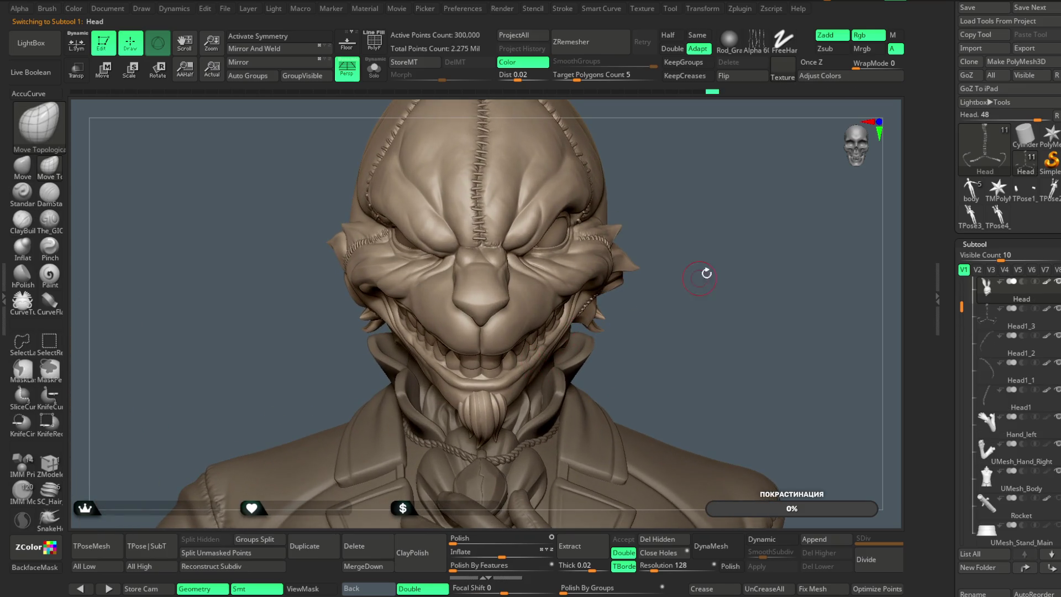
{"action": "left_click_drag", "start_coordinate": [696, 276], "coordinate": [679, 263], "text": "alt"}
{"action": "left_click", "coordinate": [22, 166]}
{"action": "key", "text": "space"}
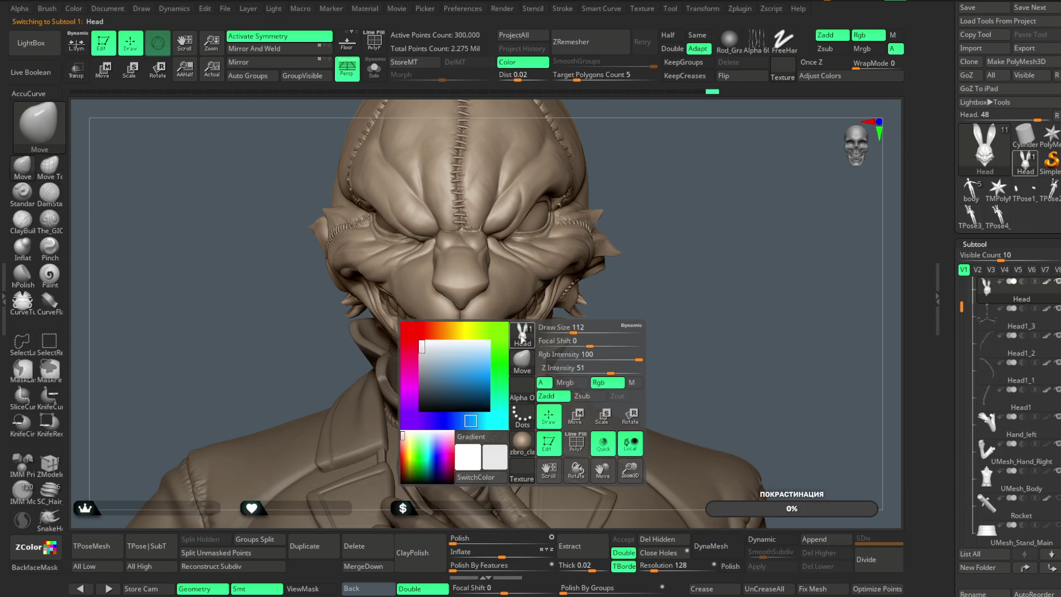
{"action": "mouse_move", "coordinate": [585, 329]}
{"action": "left_mouse_down"}
{"action": "mouse_move", "coordinate": [600, 330]}
{"action": "mouse_move", "coordinate": [519, 343]}
{"action": "left_mouse_up"}
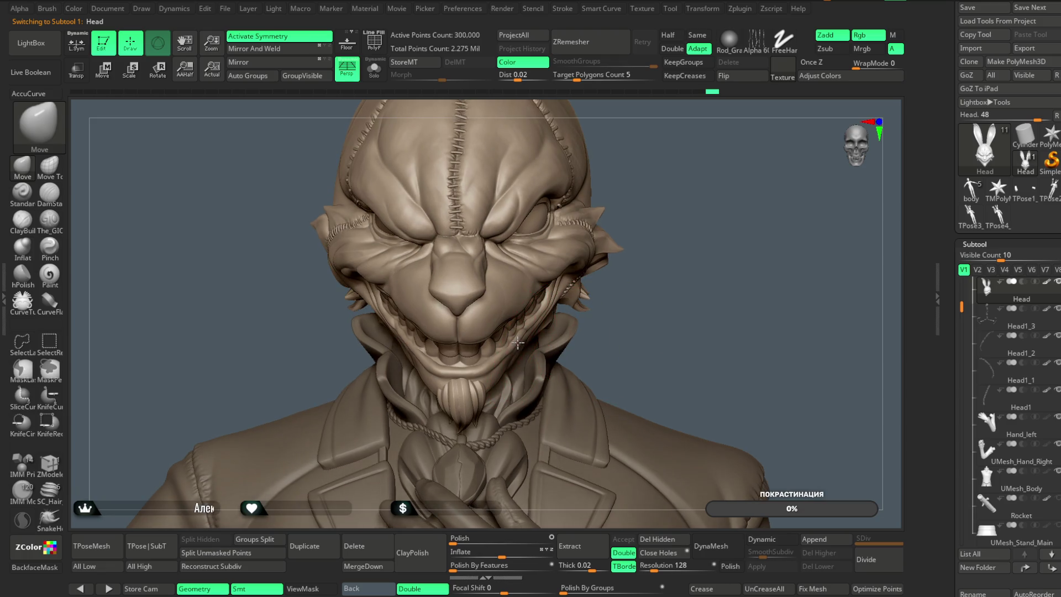
{"action": "key", "text": "ctrl+z"}
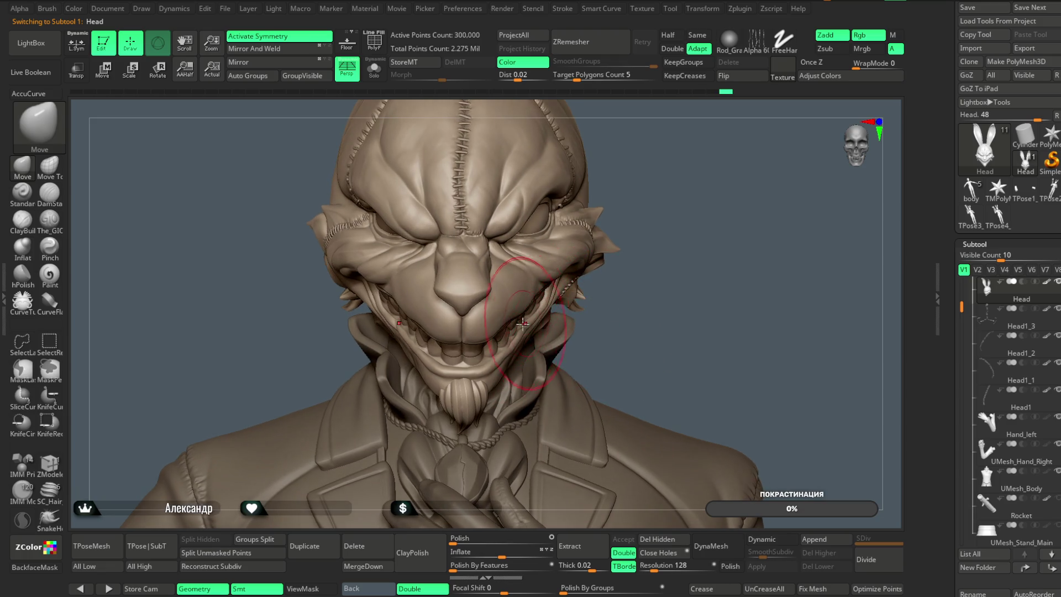
{"action": "left_click_drag", "start_coordinate": [603, 332], "coordinate": [533, 332]}
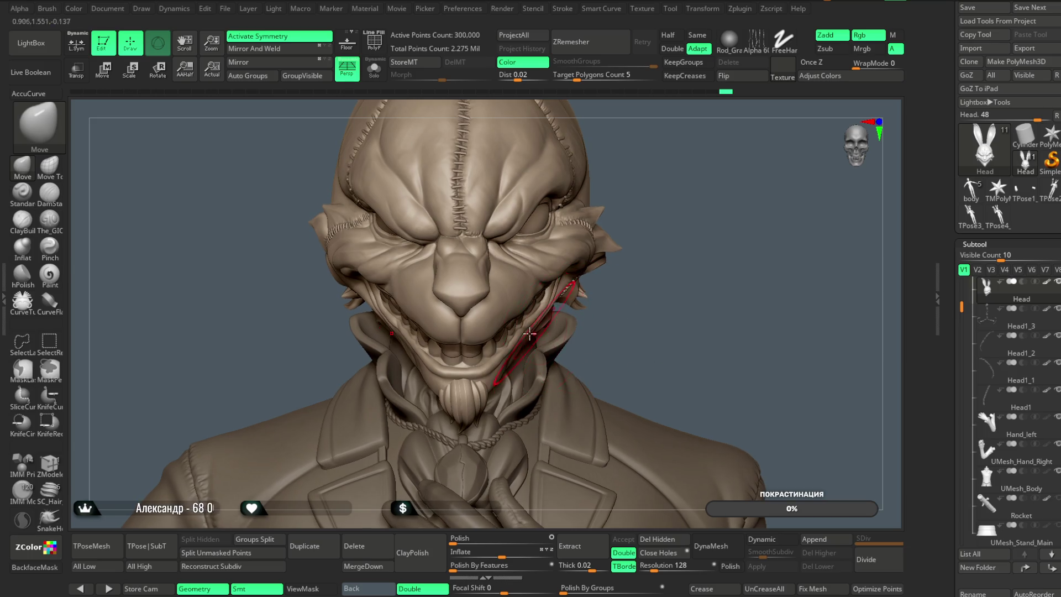
{"action": "mouse_move", "coordinate": [563, 325]}
{"action": "right_mouse_down"}
{"action": "mouse_move", "coordinate": [497, 354]}
{"action": "mouse_move", "coordinate": [420, 431]}
{"action": "mouse_move", "coordinate": [446, 412]}
{"action": "mouse_move", "coordinate": [436, 387]}
{"action": "right_mouse_up"}
Turn on Solo to isolate the head and shrink the Move brush considerably
{"action": "left_click", "coordinate": [382, 77]}
{"action": "right_click_drag", "start_coordinate": [585, 310], "coordinate": [614, 322], "text": "ctrl"}
{"action": "key", "text": "space"}
{"action": "left_click_drag", "start_coordinate": [663, 253], "coordinate": [584, 253]}
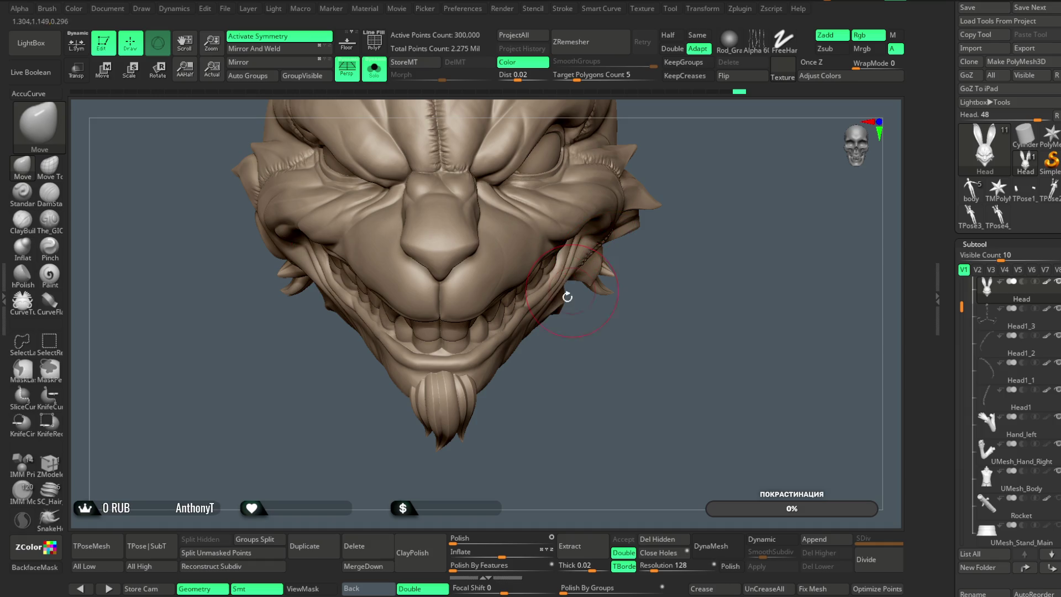
{"action": "key", "text": "space"}
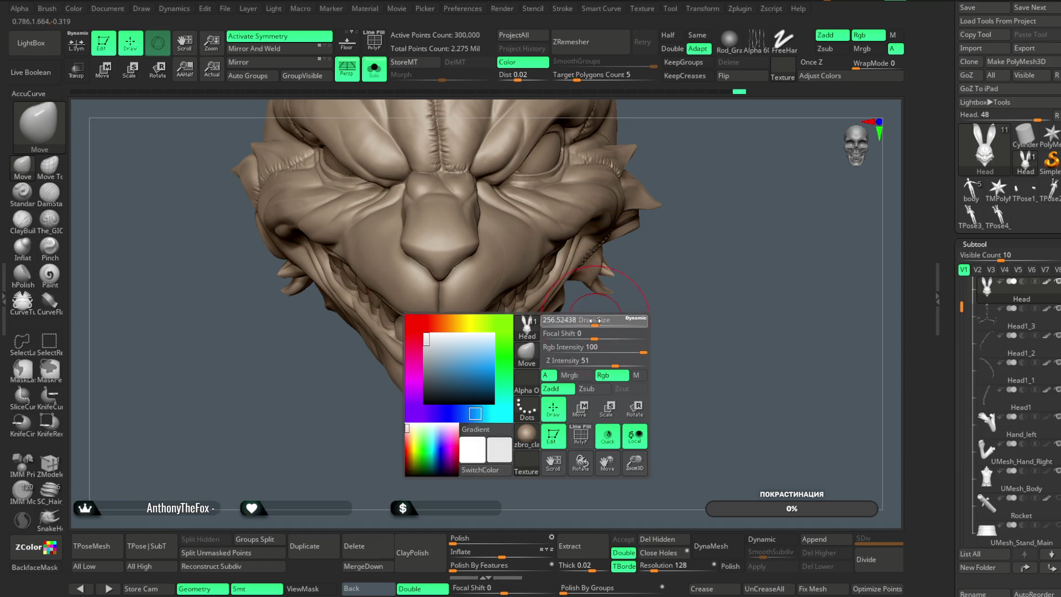
{"action": "right_click_drag", "start_coordinate": [575, 331], "coordinate": [585, 346]}
{"action": "mouse_move", "coordinate": [506, 343]}
{"action": "right_mouse_down"}
{"action": "mouse_move", "coordinate": [539, 366]}
{"action": "mouse_move", "coordinate": [550, 348]}
{"action": "mouse_move", "coordinate": [542, 372]}
{"action": "mouse_move", "coordinate": [552, 244]}
{"action": "mouse_move", "coordinate": [641, 188]}
{"action": "mouse_move", "coordinate": [634, 307]}
{"action": "mouse_move", "coordinate": [654, 289]}
{"action": "mouse_move", "coordinate": [639, 275]}
{"action": "mouse_move", "coordinate": [520, 334]}
{"action": "mouse_move", "coordinate": [594, 345]}
{"action": "mouse_move", "coordinate": [637, 296]}
{"action": "mouse_move", "coordinate": [669, 172]}
{"action": "mouse_move", "coordinate": [614, 279]}
{"action": "mouse_move", "coordinate": [648, 216]}
{"action": "mouse_move", "coordinate": [625, 350]}
{"action": "mouse_move", "coordinate": [547, 376]}
{"action": "right_mouse_up"}
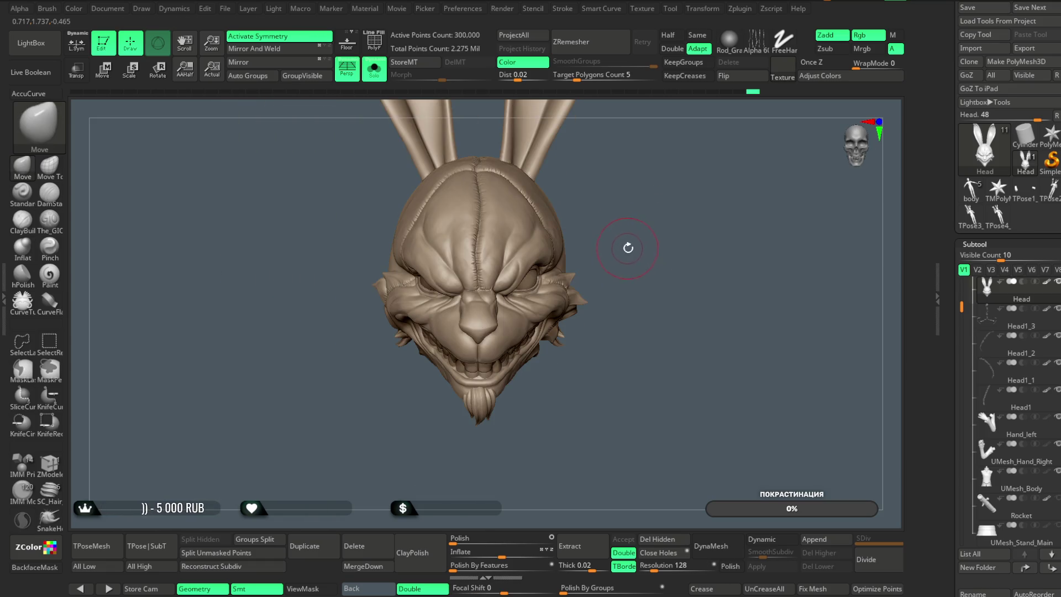
{"action": "right_click", "coordinate": [628, 248]}
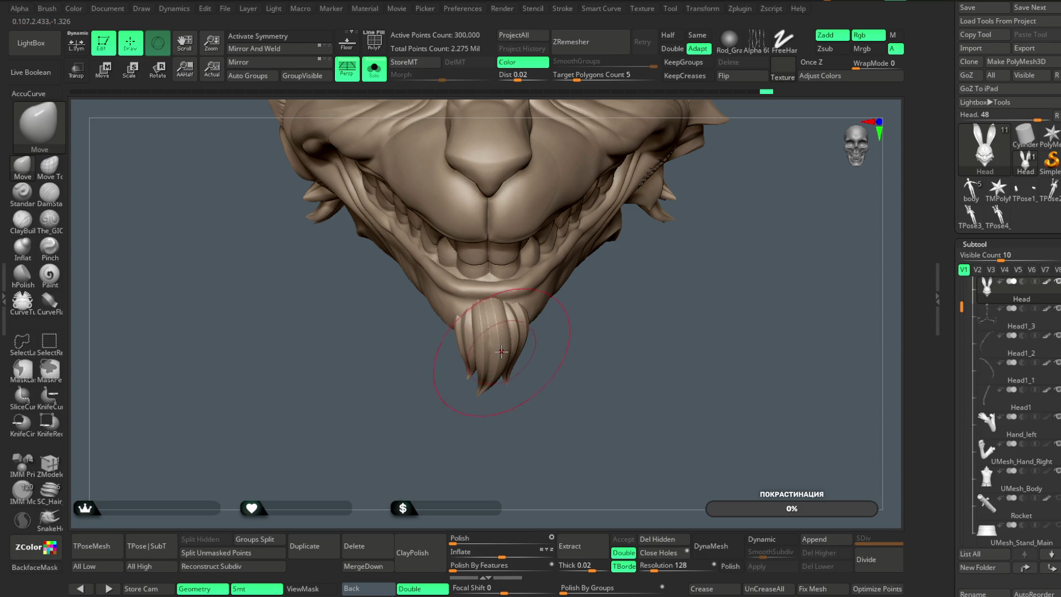
Lasso-mask the cheek and eye area of the Head subtool
{"action": "mouse_move", "coordinate": [580, 324]}
{"action": "left_mouse_down", "text": "alt"}
{"action": "mouse_move", "coordinate": [575, 350]}
{"action": "mouse_move", "coordinate": [585, 350]}
{"action": "left_mouse_up", "text": "alt"}
{"action": "mouse_move", "coordinate": [694, 214]}
{"action": "left_mouse_down", "text": "alt"}
{"action": "mouse_move", "coordinate": [703, 161]}
{"action": "mouse_move", "coordinate": [710, 171]}
{"action": "mouse_move", "coordinate": [547, 267]}
{"action": "left_mouse_up", "text": "alt"}
{"action": "mouse_move", "coordinate": [320, 488]}
{"action": "left_mouse_down"}
{"action": "mouse_move", "coordinate": [410, 272]}
{"action": "mouse_move", "coordinate": [453, 292]}
{"action": "left_mouse_up"}
{"action": "left_click_drag", "start_coordinate": [670, 171], "coordinate": [455, 277]}
{"action": "key", "text": "space"}
{"action": "left_click_drag", "start_coordinate": [343, 464], "coordinate": [418, 342], "text": "alt"}
Reduce the Move brush Draw Size for the eye and turn on X symmetry
{"action": "key", "text": "space"}
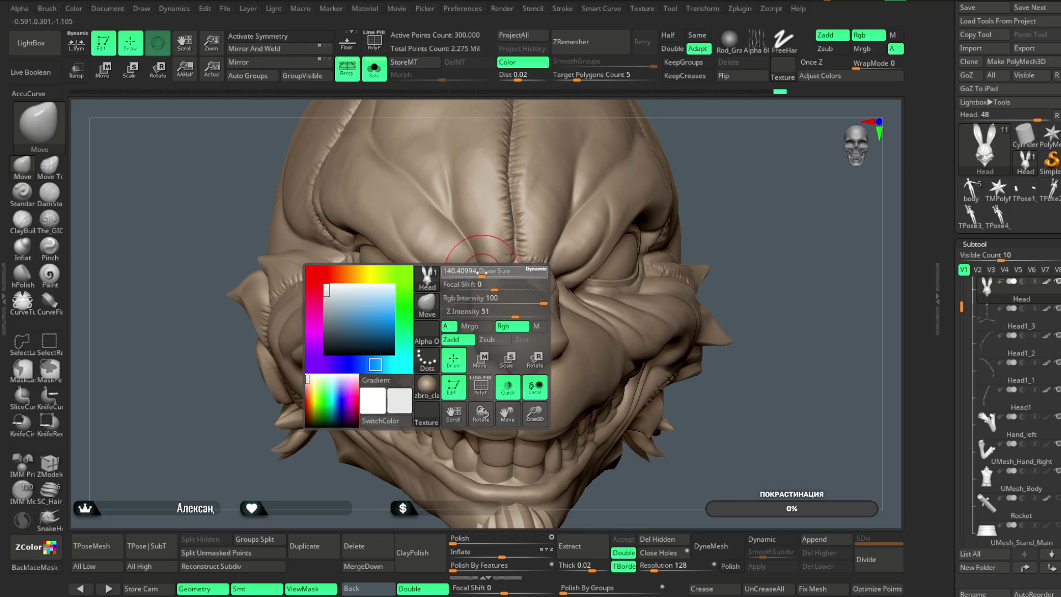
{"action": "left_click_drag", "start_coordinate": [481, 271], "coordinate": [435, 282]}
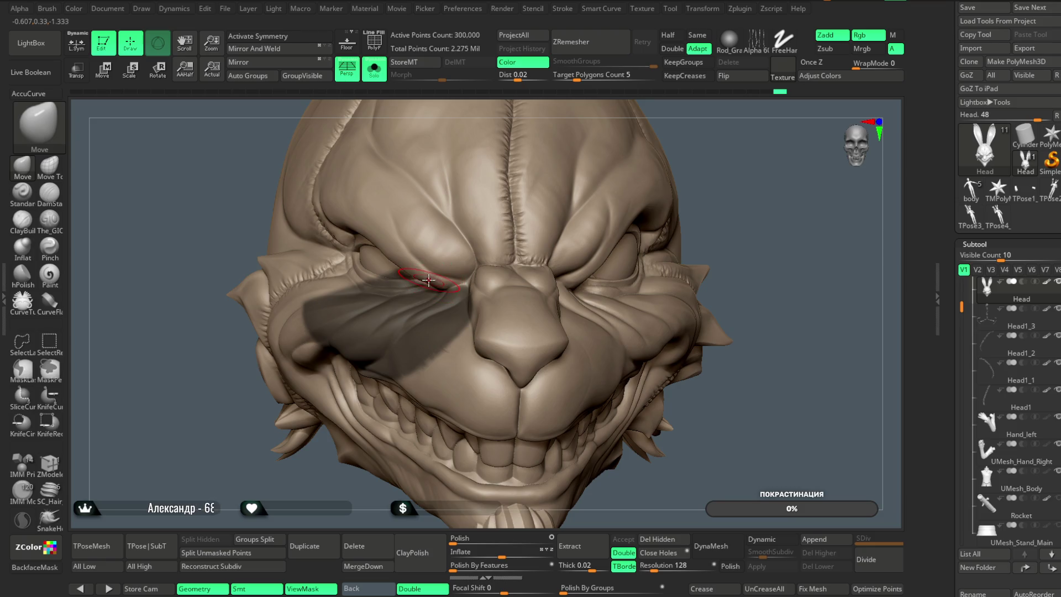
{"action": "mouse_move", "coordinate": [423, 299]}
{"action": "right_mouse_down"}
{"action": "mouse_move", "coordinate": [706, 137]}
{"action": "mouse_move", "coordinate": [654, 178]}
{"action": "mouse_move", "coordinate": [680, 135]}
{"action": "mouse_move", "coordinate": [497, 193]}
{"action": "right_mouse_up"}
{"action": "key", "text": "space"}
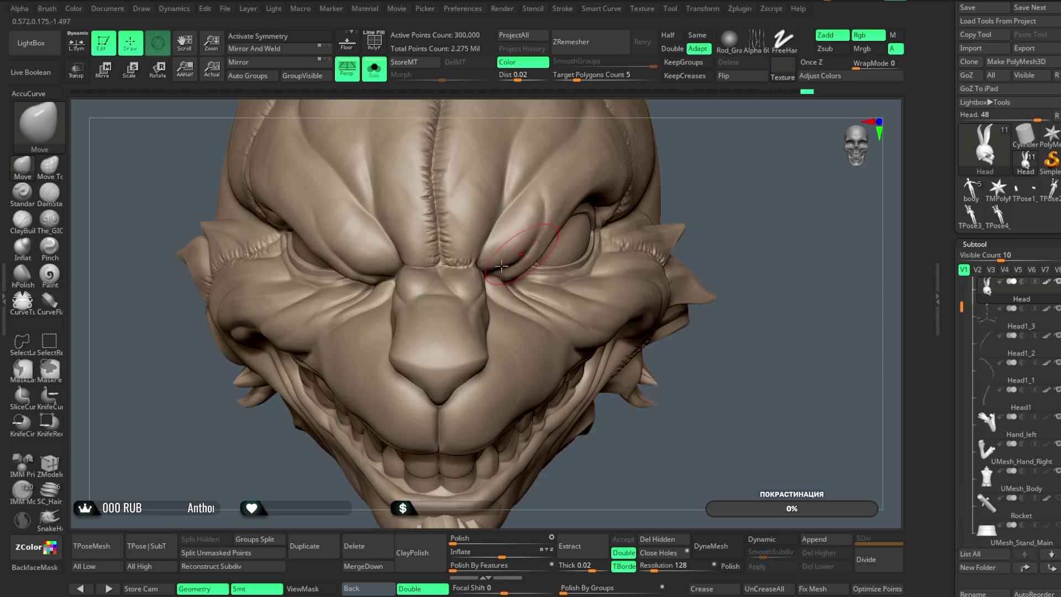
{"action": "key", "text": "space"}
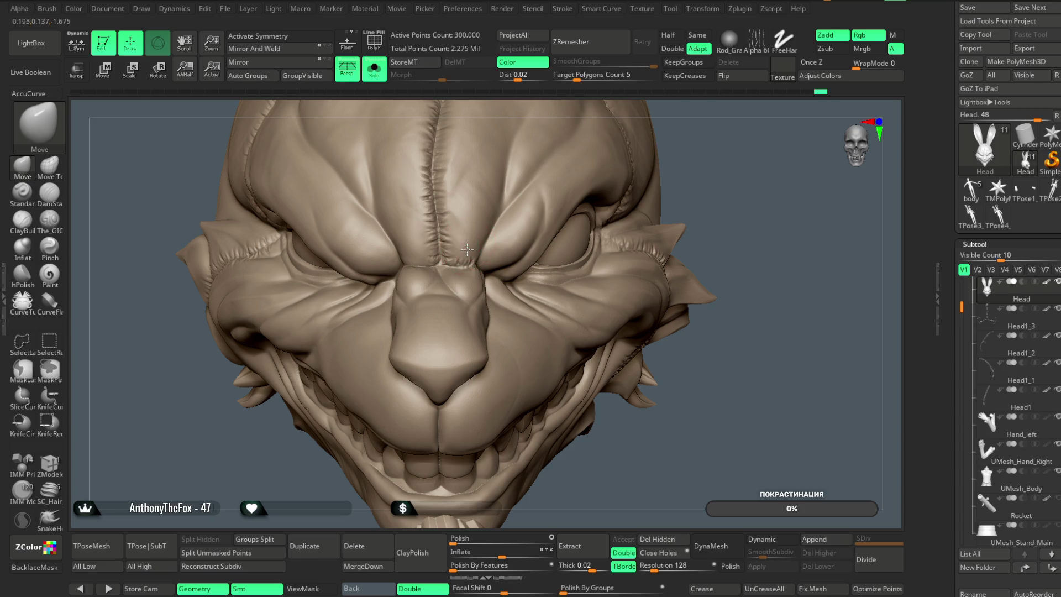
{"action": "mouse_move", "coordinate": [624, 179]}
{"action": "right_mouse_down"}
{"action": "mouse_move", "coordinate": [734, 134]}
{"action": "mouse_move", "coordinate": [467, 292]}
{"action": "right_mouse_up"}
{"action": "mouse_move", "coordinate": [548, 237]}
{"action": "right_mouse_down"}
{"action": "mouse_move", "coordinate": [753, 162]}
{"action": "mouse_move", "coordinate": [635, 194]}
{"action": "mouse_move", "coordinate": [521, 320]}
{"action": "mouse_move", "coordinate": [470, 333]}
{"action": "mouse_move", "coordinate": [570, 403]}
{"action": "mouse_move", "coordinate": [665, 239]}
{"action": "mouse_move", "coordinate": [654, 224]}
{"action": "mouse_move", "coordinate": [636, 346]}
{"action": "mouse_move", "coordinate": [592, 338]}
{"action": "mouse_move", "coordinate": [587, 367]}
{"action": "mouse_move", "coordinate": [564, 262]}
{"action": "mouse_move", "coordinate": [556, 320]}
{"action": "mouse_move", "coordinate": [480, 291]}
{"action": "mouse_move", "coordinate": [504, 314]}
{"action": "right_mouse_up"}
{"action": "key", "text": "x"}
{"action": "key", "text": "space"}
{"action": "key", "text": "space"}
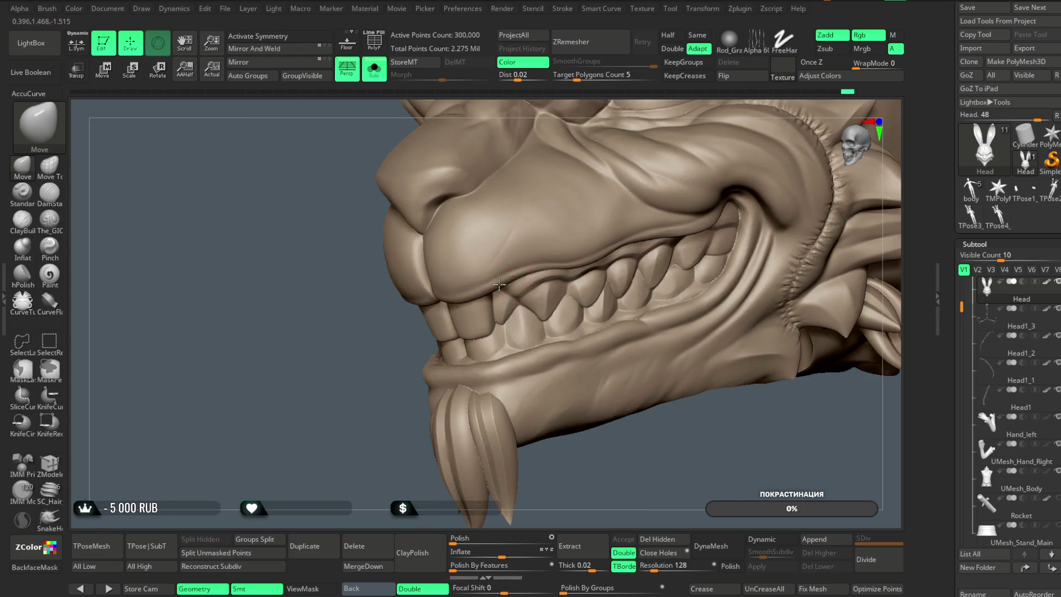
Undo and redo the latest cheek fin reshaping from a three-quarter view
{"action": "right_click_drag", "start_coordinate": [338, 462], "coordinate": [352, 406]}
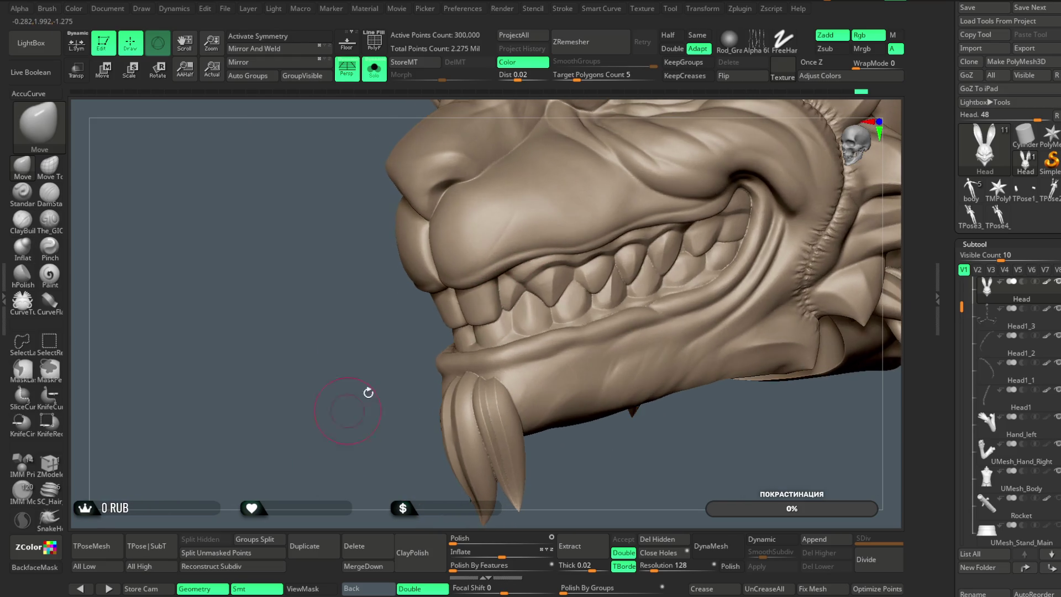
{"action": "mouse_move", "coordinate": [575, 250]}
{"action": "right_mouse_down"}
{"action": "mouse_move", "coordinate": [339, 353]}
{"action": "mouse_move", "coordinate": [699, 143]}
{"action": "mouse_move", "coordinate": [509, 269]}
{"action": "right_mouse_up"}
{"action": "right_click_drag", "start_coordinate": [681, 191], "coordinate": [575, 250]}
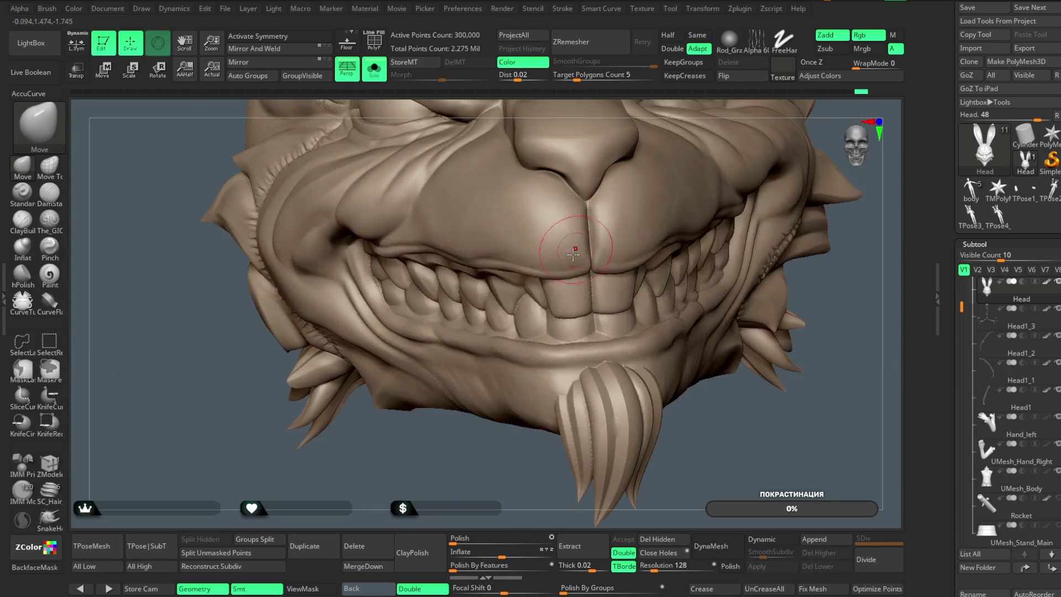
{"action": "mouse_move", "coordinate": [452, 450]}
{"action": "left_mouse_down"}
{"action": "mouse_move", "coordinate": [594, 351]}
{"action": "mouse_move", "coordinate": [575, 348]}
{"action": "mouse_move", "coordinate": [595, 325]}
{"action": "mouse_move", "coordinate": [580, 332]}
{"action": "mouse_move", "coordinate": [585, 280]}
{"action": "mouse_move", "coordinate": [602, 307]}
{"action": "mouse_move", "coordinate": [658, 184]}
{"action": "mouse_move", "coordinate": [602, 234]}
{"action": "mouse_move", "coordinate": [599, 211]}
{"action": "mouse_move", "coordinate": [675, 180]}
{"action": "mouse_move", "coordinate": [656, 233]}
{"action": "mouse_move", "coordinate": [555, 274]}
{"action": "left_mouse_up"}
{"action": "key", "text": "space"}
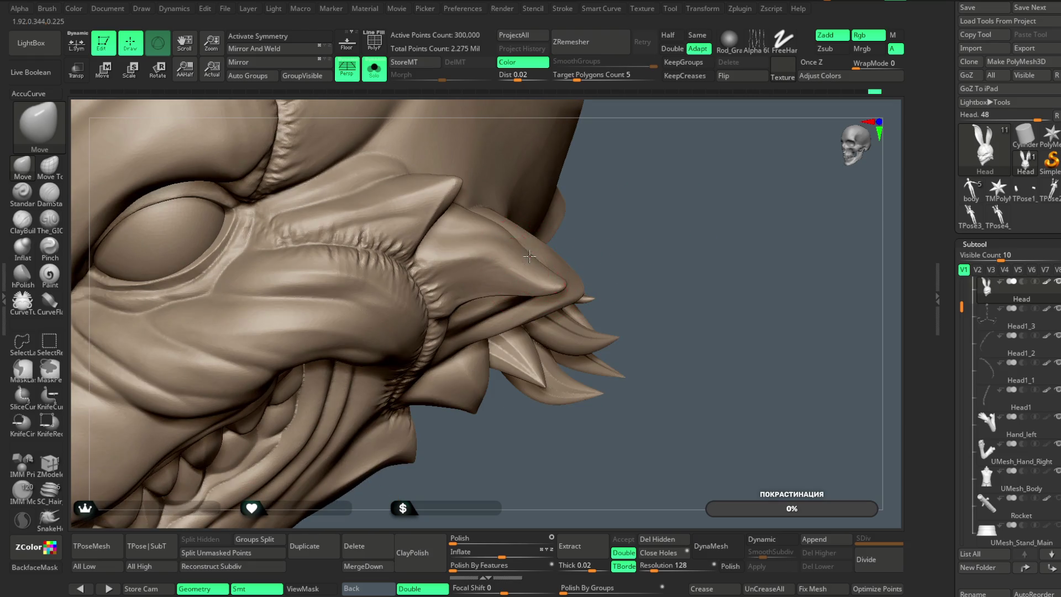
{"action": "key", "text": "ctrl+z"}
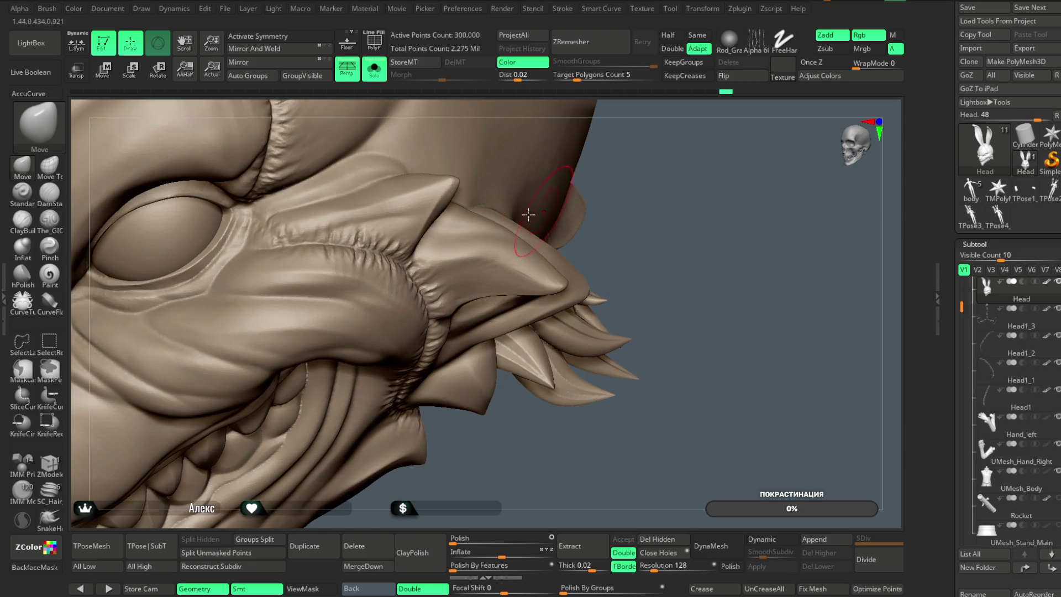
{"action": "key", "text": "ctrl+shift+z"}
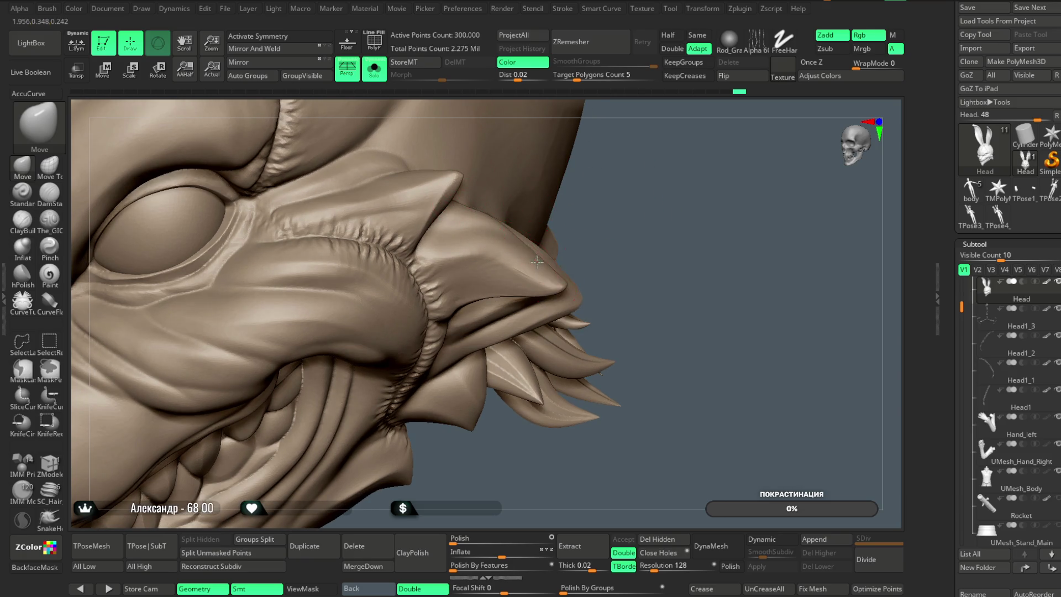
Pull the pointed cheek fin into a sharper, swept-back shape with the Move brush
{"action": "left_click_drag", "start_coordinate": [548, 267], "coordinate": [526, 279]}
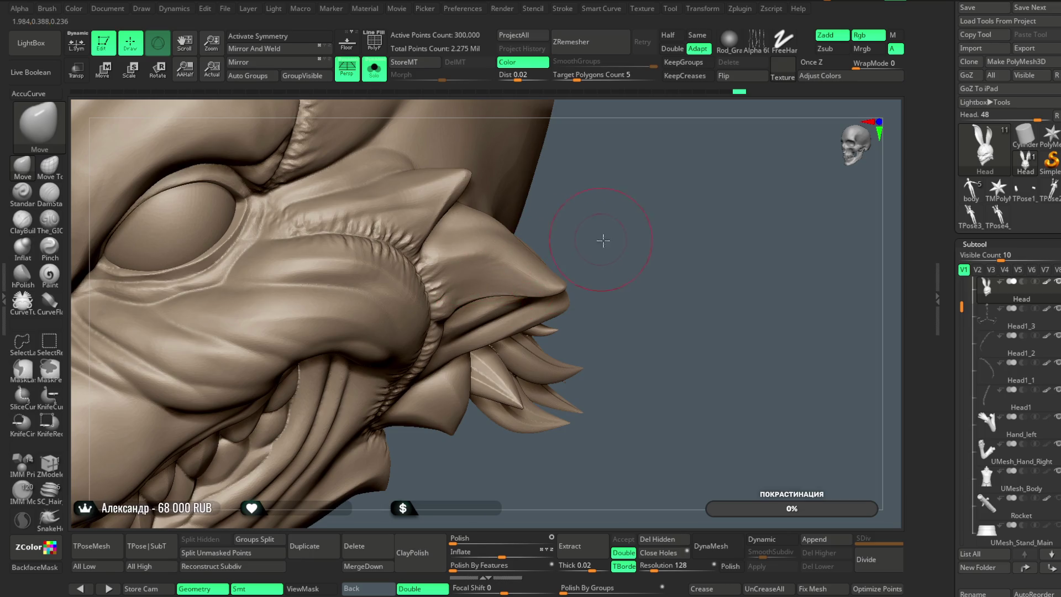
{"action": "key", "text": "ctrl+shift+z"}
{"action": "mouse_move", "coordinate": [594, 237]}
{"action": "left_mouse_down"}
{"action": "mouse_move", "coordinate": [509, 194]}
{"action": "mouse_move", "coordinate": [464, 246]}
{"action": "mouse_move", "coordinate": [454, 337]}
{"action": "mouse_move", "coordinate": [623, 187]}
{"action": "mouse_move", "coordinate": [533, 278]}
{"action": "left_mouse_up"}
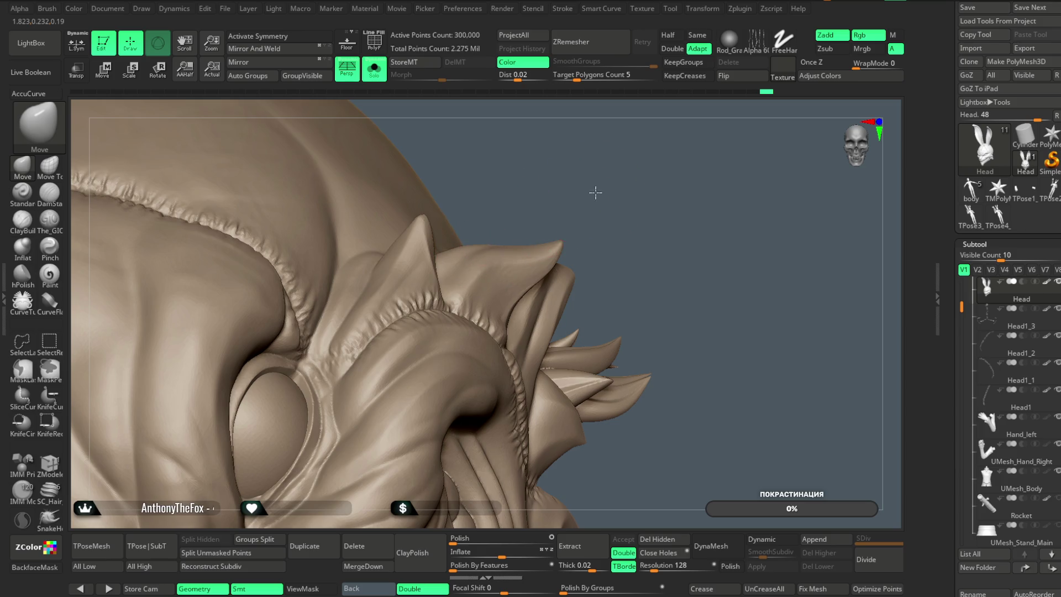
{"action": "left_click_drag", "start_coordinate": [595, 193], "coordinate": [541, 245]}
{"action": "mouse_move", "coordinate": [636, 224]}
{"action": "left_mouse_down"}
{"action": "mouse_move", "coordinate": [594, 166]}
{"action": "mouse_move", "coordinate": [622, 216]}
{"action": "mouse_move", "coordinate": [604, 210]}
{"action": "mouse_move", "coordinate": [496, 286]}
{"action": "mouse_move", "coordinate": [431, 296]}
{"action": "mouse_move", "coordinate": [492, 294]}
{"action": "left_mouse_up"}
{"action": "mouse_move", "coordinate": [425, 347]}
{"action": "left_mouse_down"}
{"action": "mouse_move", "coordinate": [415, 350]}
{"action": "mouse_move", "coordinate": [490, 274]}
{"action": "left_mouse_up"}
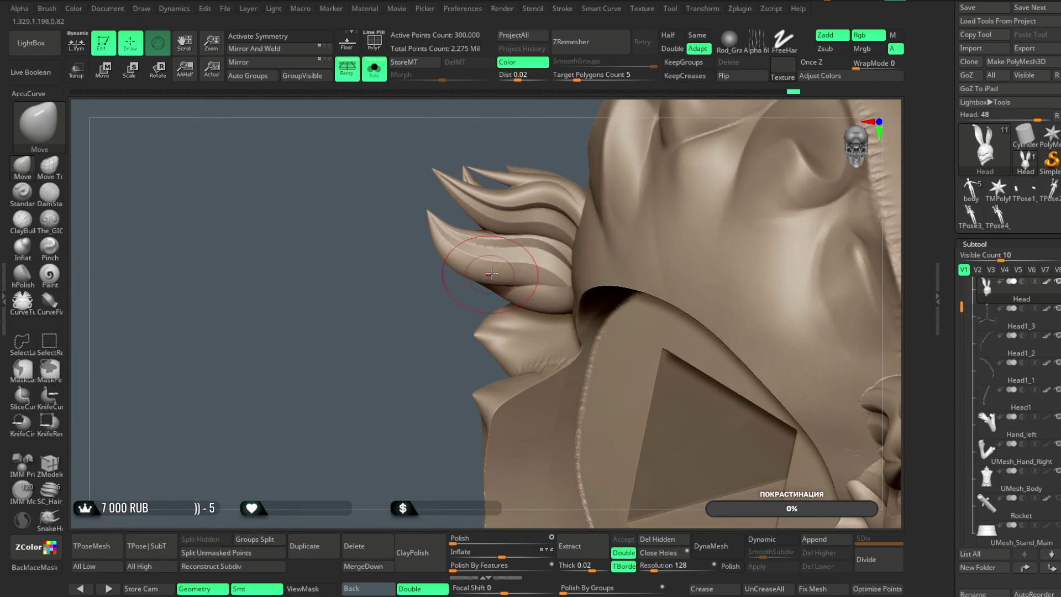
{"action": "mouse_move", "coordinate": [404, 326]}
{"action": "left_mouse_down"}
{"action": "mouse_move", "coordinate": [518, 315]}
{"action": "mouse_move", "coordinate": [575, 242]}
{"action": "mouse_move", "coordinate": [558, 234]}
{"action": "mouse_move", "coordinate": [416, 317]}
{"action": "left_mouse_up"}
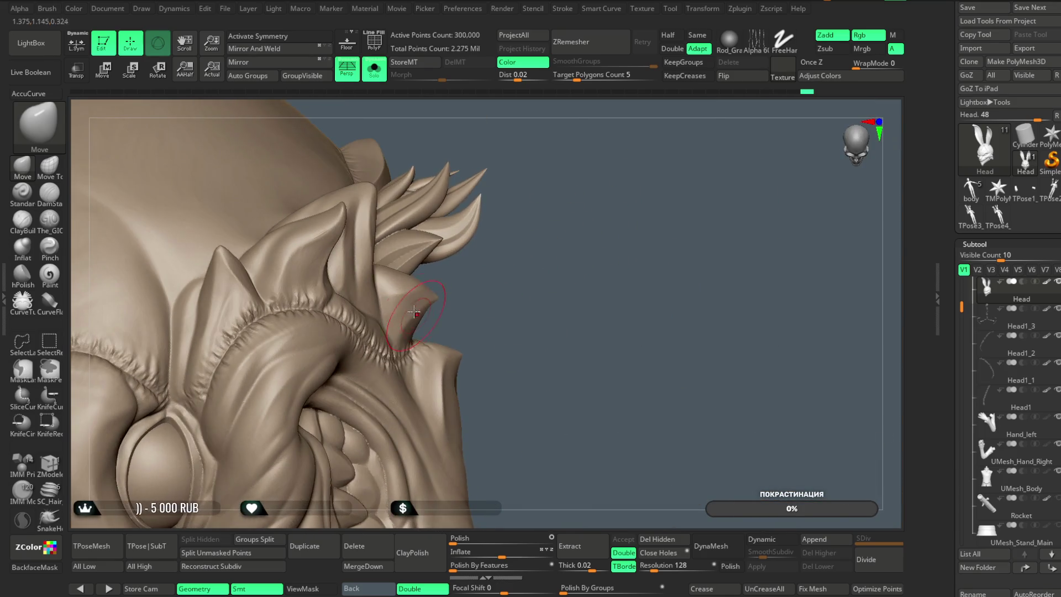
{"action": "left_click_drag", "start_coordinate": [411, 271], "coordinate": [418, 319]}
{"action": "mouse_move", "coordinate": [524, 277]}
{"action": "left_mouse_down"}
{"action": "mouse_move", "coordinate": [583, 131]}
{"action": "mouse_move", "coordinate": [577, 177]}
{"action": "mouse_move", "coordinate": [591, 171]}
{"action": "mouse_move", "coordinate": [611, 183]}
{"action": "mouse_move", "coordinate": [625, 147]}
{"action": "mouse_move", "coordinate": [625, 253]}
{"action": "mouse_move", "coordinate": [675, 194]}
{"action": "mouse_move", "coordinate": [453, 233]}
{"action": "left_mouse_up"}
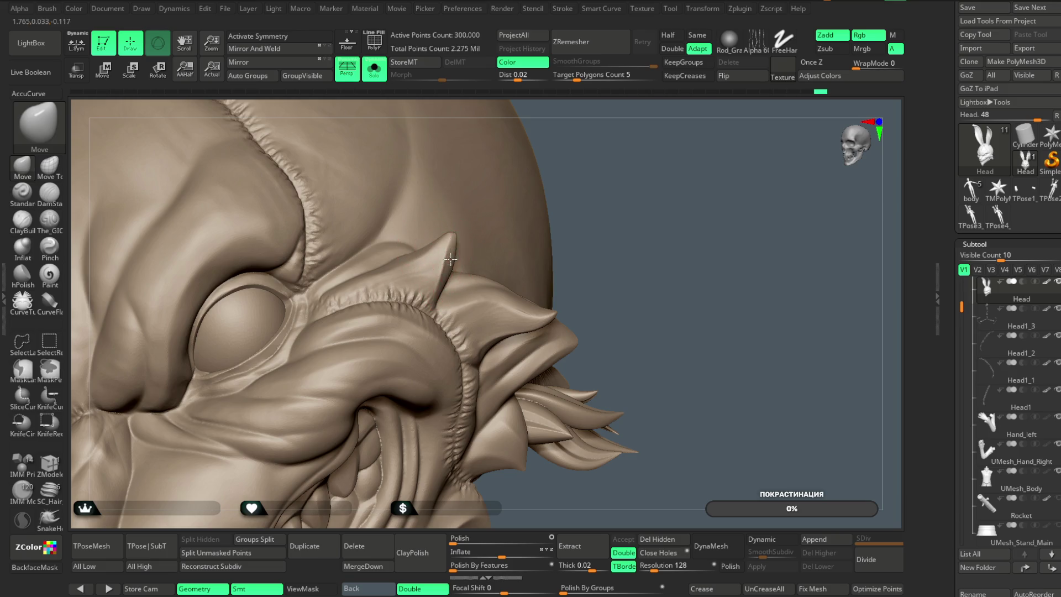
{"action": "mouse_move", "coordinate": [599, 216]}
{"action": "left_mouse_down"}
{"action": "mouse_move", "coordinate": [642, 164]}
{"action": "mouse_move", "coordinate": [598, 202]}
{"action": "mouse_move", "coordinate": [596, 161]}
{"action": "mouse_move", "coordinate": [673, 183]}
{"action": "mouse_move", "coordinate": [740, 141]}
{"action": "mouse_move", "coordinate": [353, 260]}
{"action": "left_mouse_up"}
{"action": "right_click", "coordinate": [388, 218]}
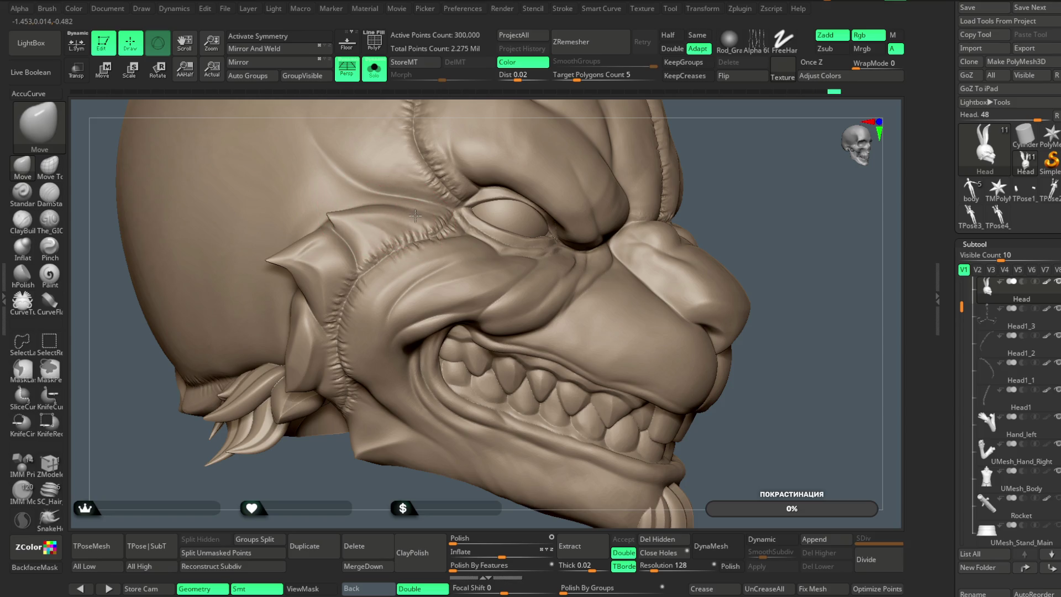
{"action": "right_click", "coordinate": [415, 219]}
{"action": "left_click_drag", "start_coordinate": [288, 507], "coordinate": [318, 420]}
{"action": "right_click", "coordinate": [318, 419]}
{"action": "left_click_drag", "start_coordinate": [321, 348], "coordinate": [364, 349]}
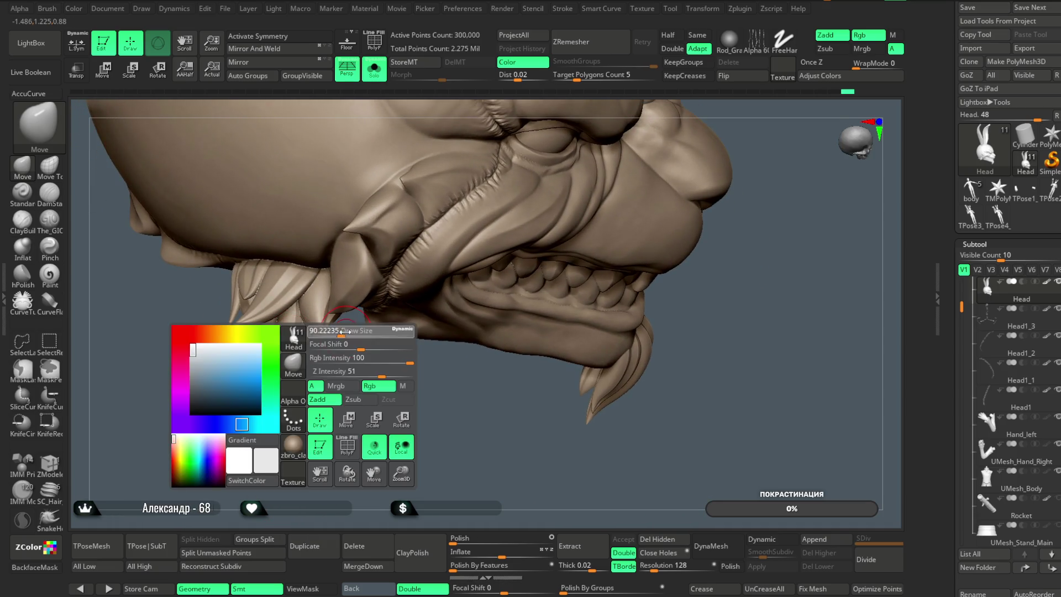
{"action": "mouse_move", "coordinate": [273, 363]}
{"action": "left_mouse_down"}
{"action": "mouse_move", "coordinate": [272, 379]}
{"action": "mouse_move", "coordinate": [281, 321]}
{"action": "mouse_move", "coordinate": [277, 400]}
{"action": "mouse_move", "coordinate": [557, 237]}
{"action": "mouse_move", "coordinate": [550, 221]}
{"action": "mouse_move", "coordinate": [575, 183]}
{"action": "mouse_move", "coordinate": [569, 193]}
{"action": "mouse_move", "coordinate": [573, 182]}
{"action": "mouse_move", "coordinate": [545, 175]}
{"action": "mouse_move", "coordinate": [439, 330]}
{"action": "mouse_move", "coordinate": [431, 309]}
{"action": "mouse_move", "coordinate": [426, 322]}
{"action": "mouse_move", "coordinate": [434, 274]}
{"action": "left_mouse_up"}
{"action": "mouse_move", "coordinate": [531, 165]}
{"action": "left_mouse_down"}
{"action": "mouse_move", "coordinate": [536, 251]}
{"action": "mouse_move", "coordinate": [540, 208]}
{"action": "mouse_move", "coordinate": [554, 270]}
{"action": "mouse_move", "coordinate": [621, 171]}
{"action": "mouse_move", "coordinate": [146, 433]}
{"action": "mouse_move", "coordinate": [621, 162]}
{"action": "left_mouse_up"}
{"action": "key", "text": "space"}
{"action": "key", "text": "space"}
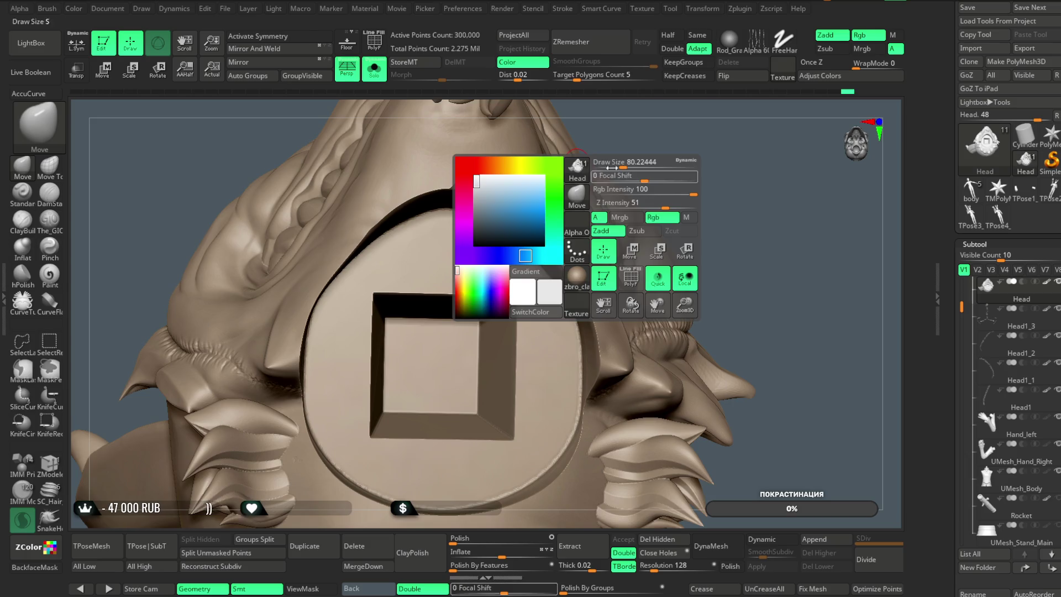
Shift-smooth the neck cap's edge and lower rim with Focal Shift -55, then return to front view
{"action": "key", "text": "shift"}
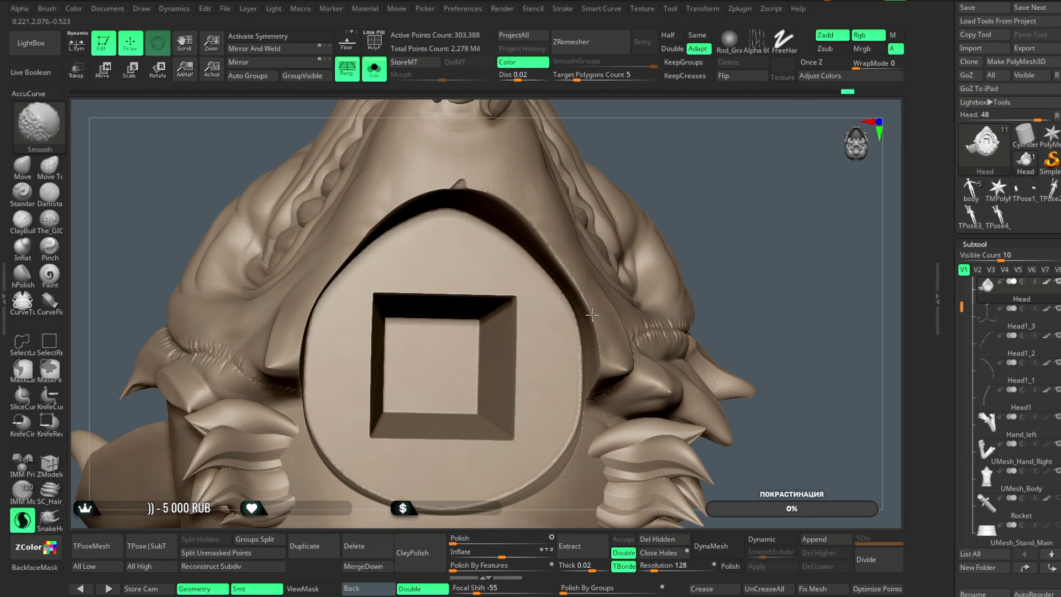
{"action": "mouse_move", "coordinate": [701, 152]}
{"action": "left_mouse_down"}
{"action": "mouse_move", "coordinate": [700, 133]}
{"action": "mouse_move", "coordinate": [711, 184]}
{"action": "mouse_move", "coordinate": [721, 87]}
{"action": "mouse_move", "coordinate": [601, 133]}
{"action": "left_mouse_up"}
{"action": "key", "text": "shift"}
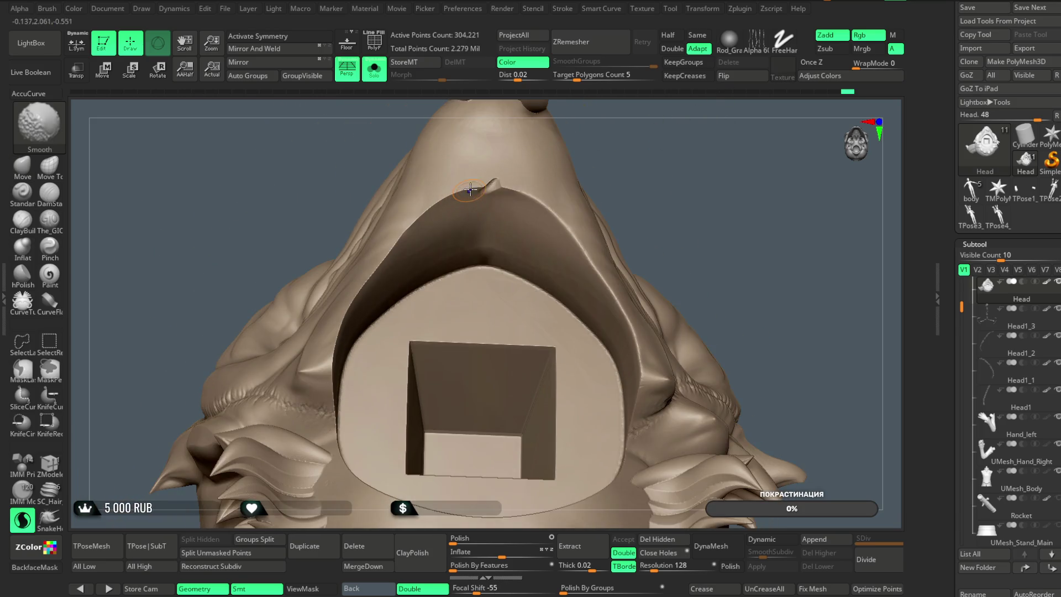
{"action": "left_click_drag", "start_coordinate": [437, 203], "coordinate": [352, 294], "text": "shift"}
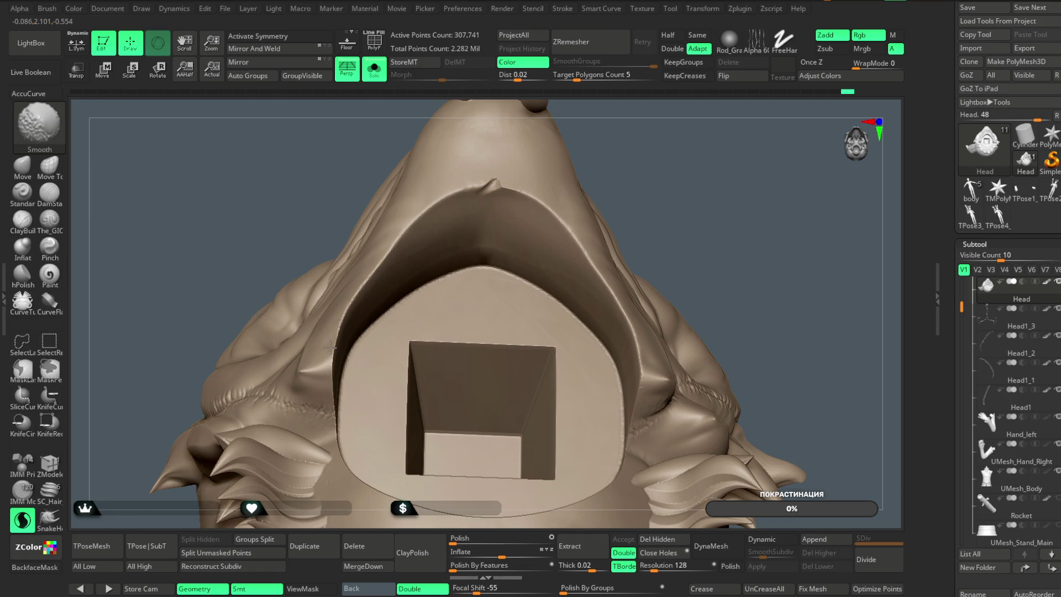
{"action": "left_click_drag", "start_coordinate": [691, 232], "coordinate": [684, 184]}
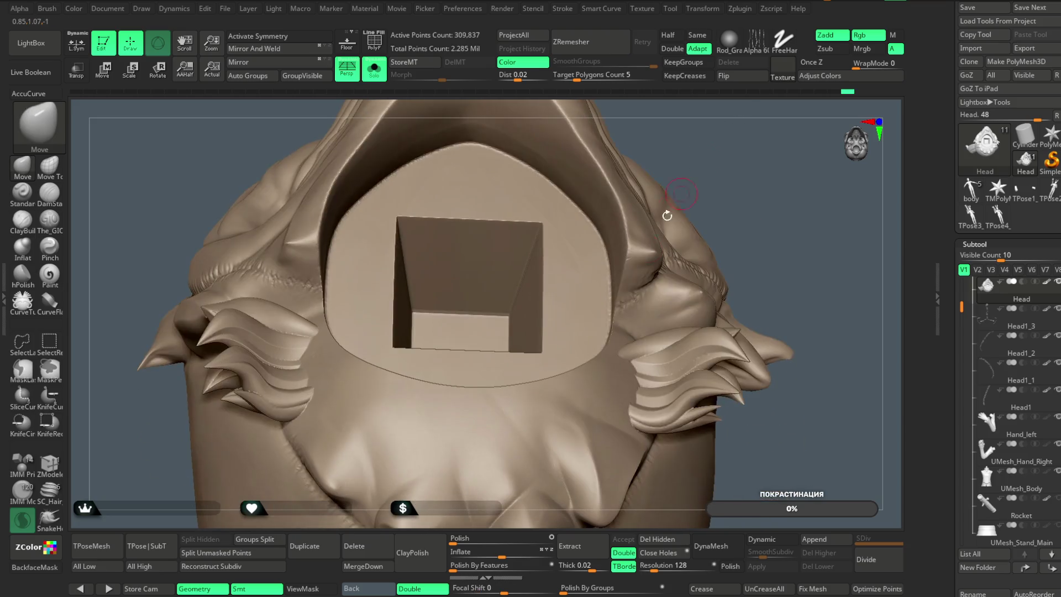
{"action": "left_click_drag", "start_coordinate": [614, 304], "coordinate": [613, 326]}
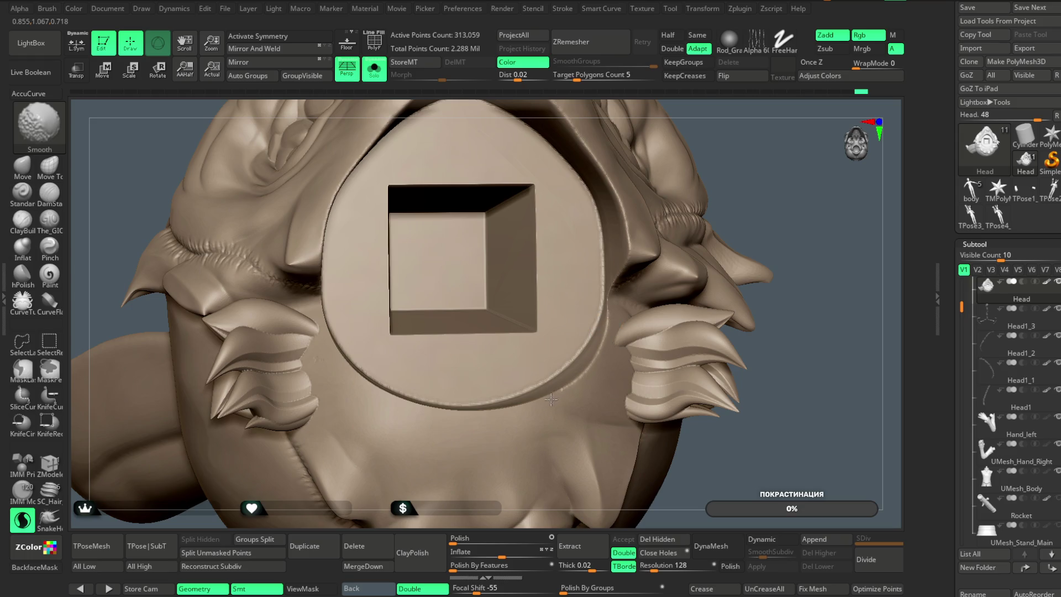
{"action": "left_click_drag", "start_coordinate": [582, 297], "coordinate": [331, 290]}
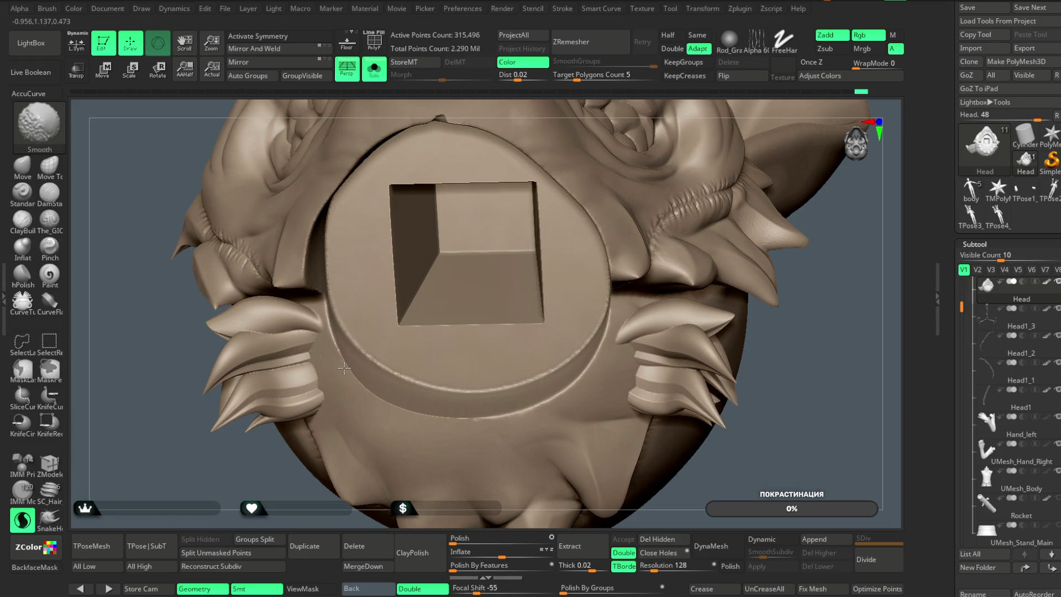
{"action": "left_click_drag", "start_coordinate": [387, 405], "coordinate": [493, 419]}
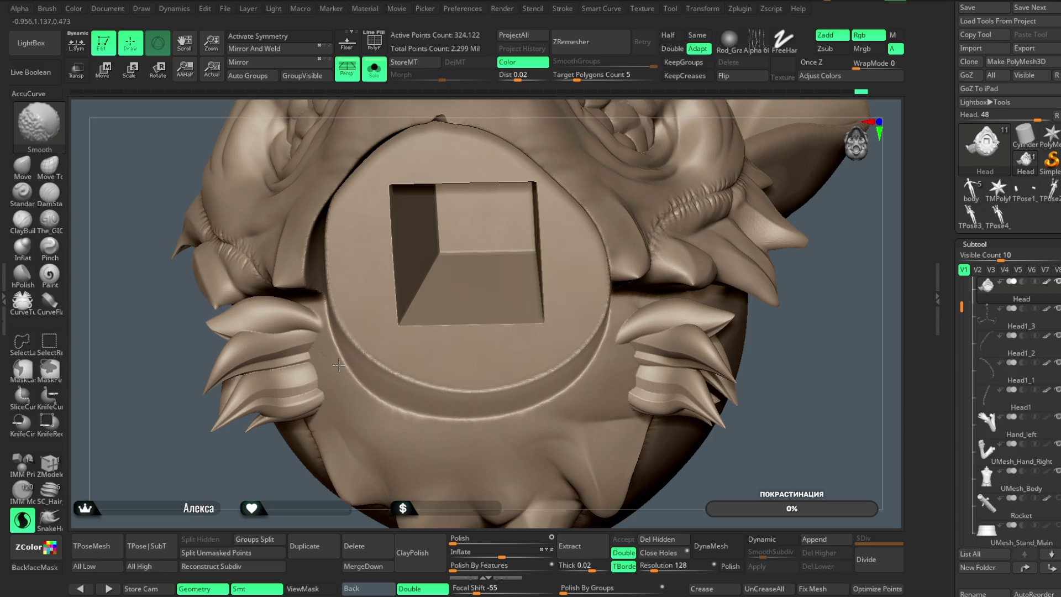
{"action": "key", "text": "ctrl+z"}
{"action": "mouse_move", "coordinate": [796, 274]}
{"action": "left_mouse_down"}
{"action": "mouse_move", "coordinate": [765, 304]}
{"action": "mouse_move", "coordinate": [720, 294]}
{"action": "mouse_move", "coordinate": [873, 352]}
{"action": "left_mouse_up"}
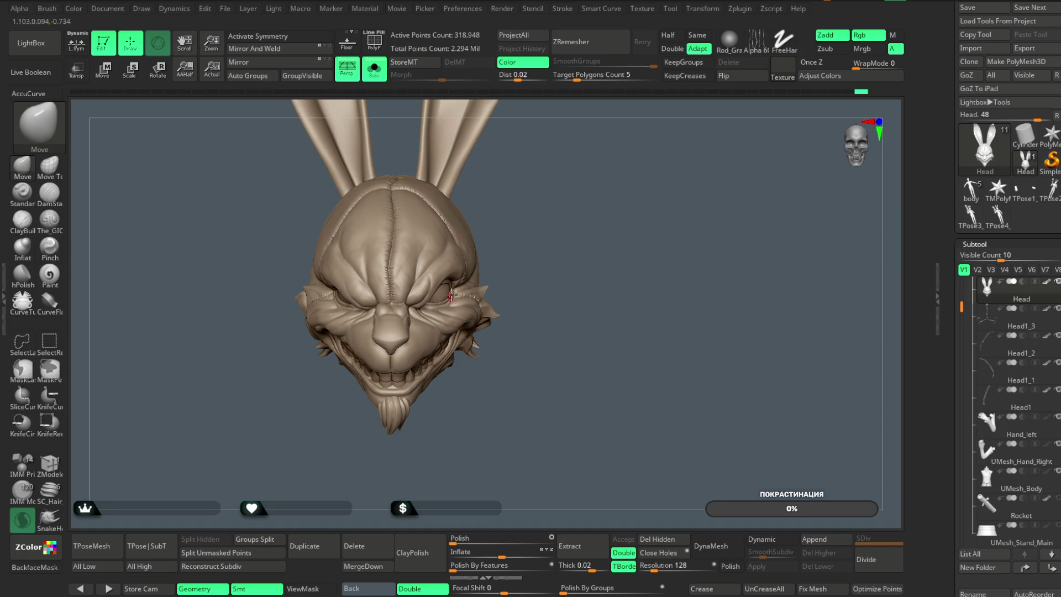
Save the rabbit head project with Ctrl+S, then toggle Solo off and back on
{"action": "left_click", "coordinate": [225, 8]}
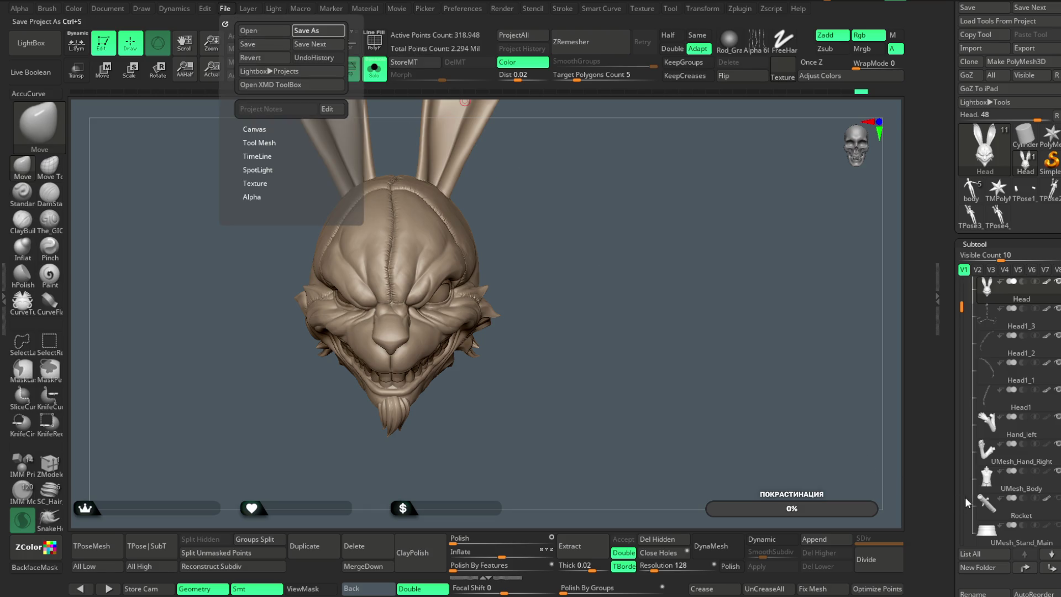
{"action": "key", "text": "ctrl+s"}
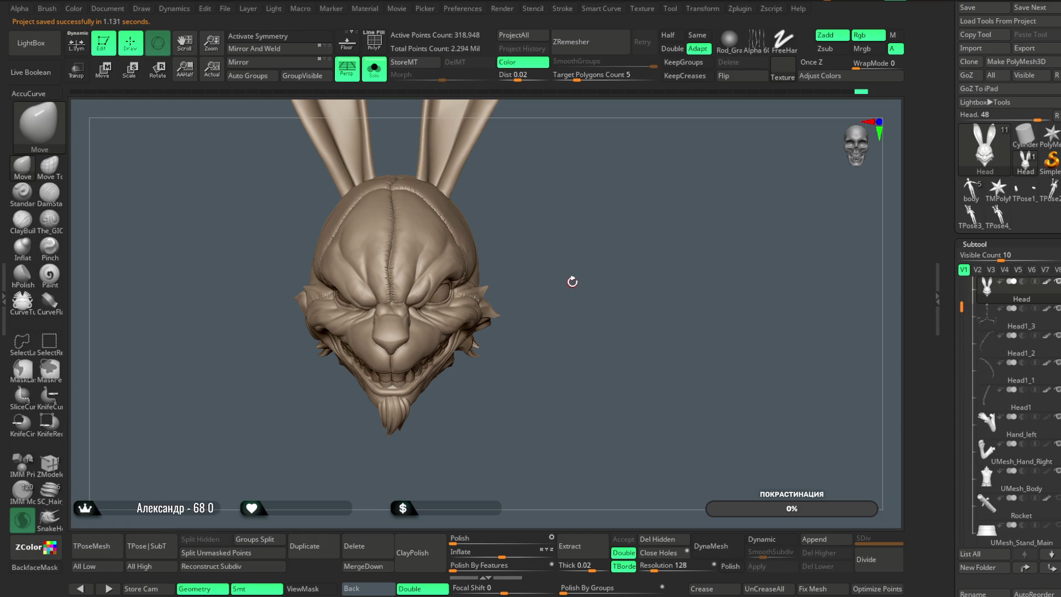
{"action": "left_click_drag", "start_coordinate": [544, 281], "coordinate": [545, 278]}
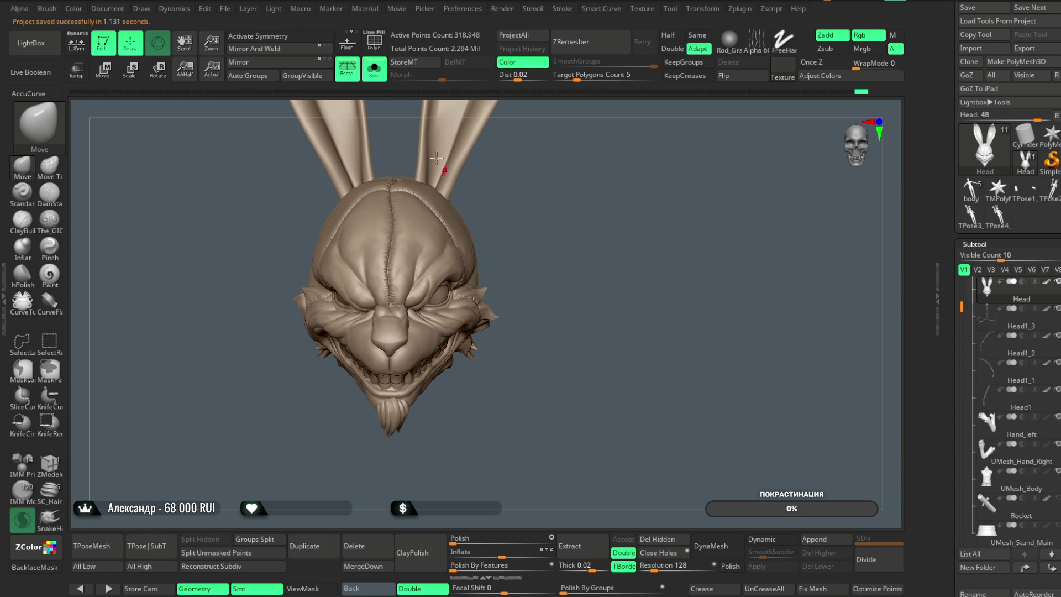
{"action": "left_click", "coordinate": [381, 76]}
{"action": "left_click_drag", "start_coordinate": [547, 220], "coordinate": [647, 159], "text": "alt"}
{"action": "key", "text": "ctrl+shift+s"}
{"action": "mouse_move", "coordinate": [577, 177]}
{"action": "left_mouse_down"}
{"action": "mouse_move", "coordinate": [589, 193]}
{"action": "mouse_move", "coordinate": [521, 198]}
{"action": "left_mouse_up"}
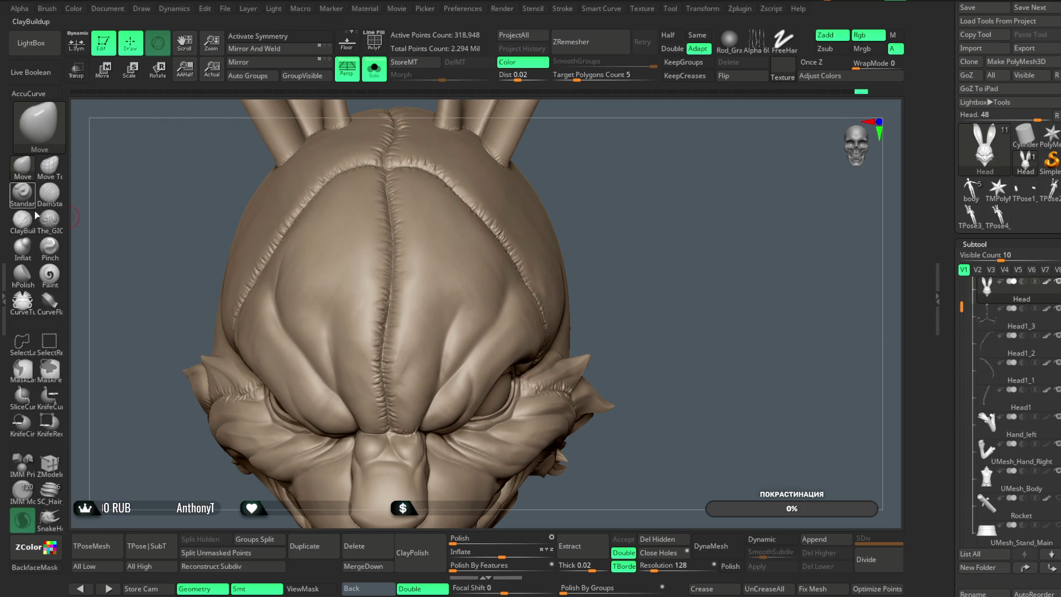
Switch to Pinch at Draw Size about 200 and pinch the centre seam on top of the skull
{"action": "left_click", "coordinate": [49, 246]}
{"action": "key", "text": "space"}
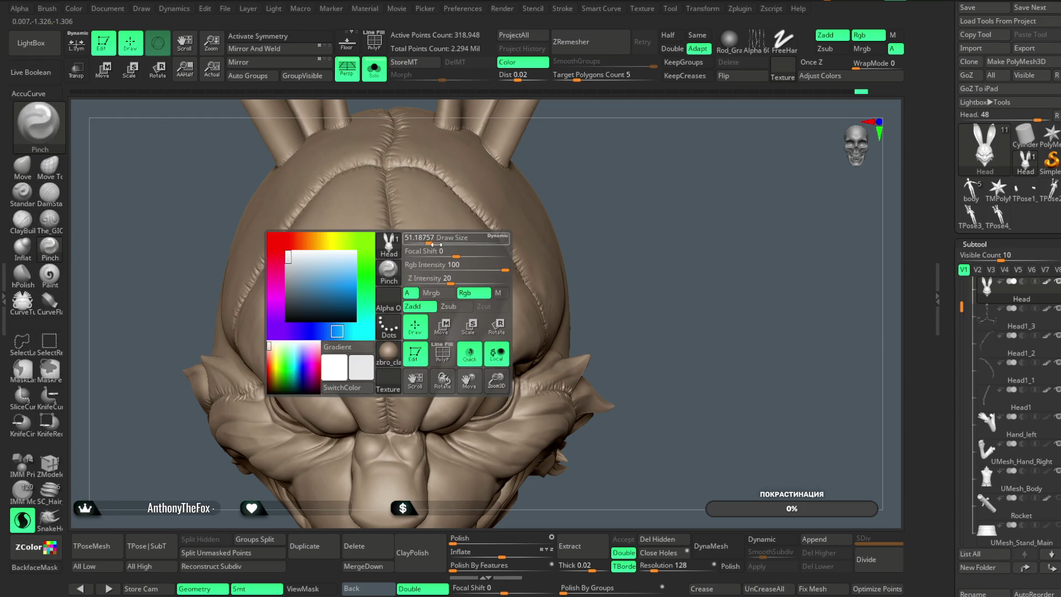
{"action": "left_click_drag", "start_coordinate": [448, 238], "coordinate": [451, 237]}
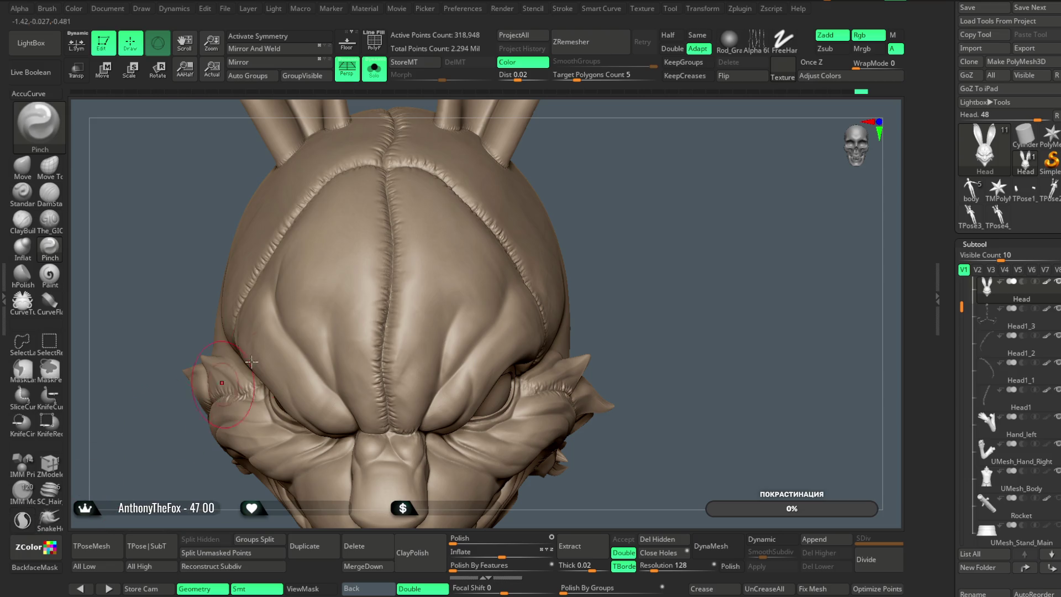
{"action": "key", "text": "space"}
{"action": "scroll", "coordinate": [358, 215], "scroll_direction": "up", "scroll_amount": 3}
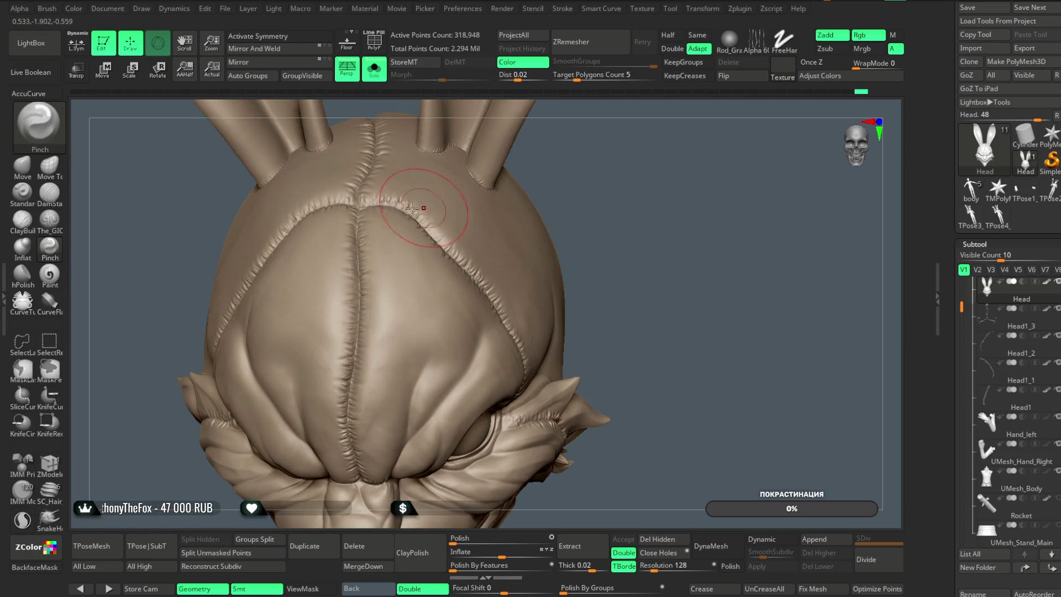
{"action": "left_click_drag", "start_coordinate": [358, 216], "coordinate": [346, 376]}
Pinch along the side seam of the skull near the ear slot
{"action": "right_click_drag", "start_coordinate": [354, 437], "coordinate": [367, 284]}
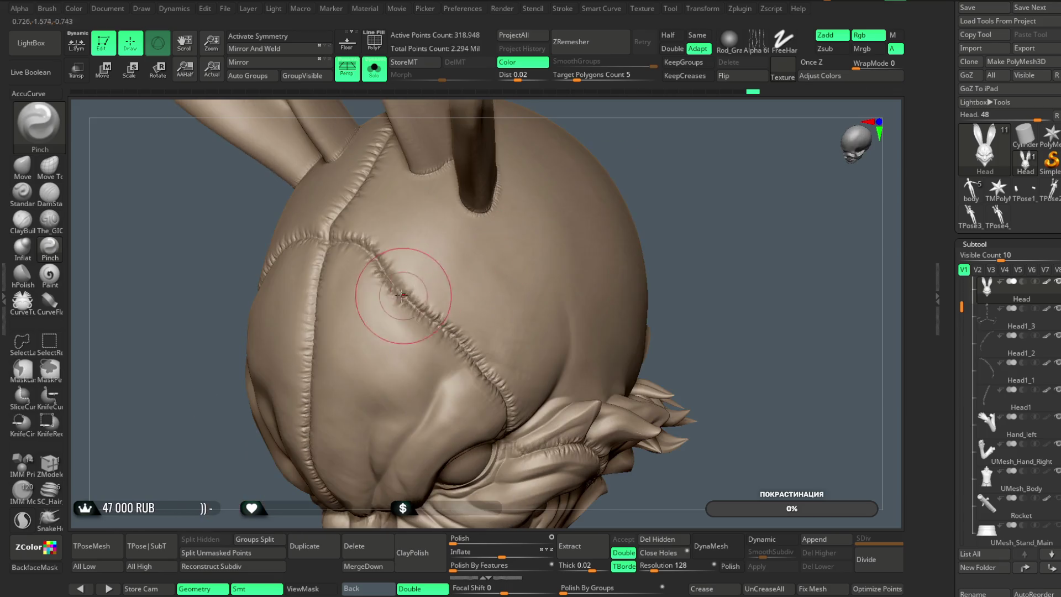
{"action": "mouse_move", "coordinate": [396, 287]}
{"action": "left_mouse_down"}
{"action": "mouse_move", "coordinate": [426, 322]}
{"action": "mouse_move", "coordinate": [419, 309]}
{"action": "left_mouse_up"}
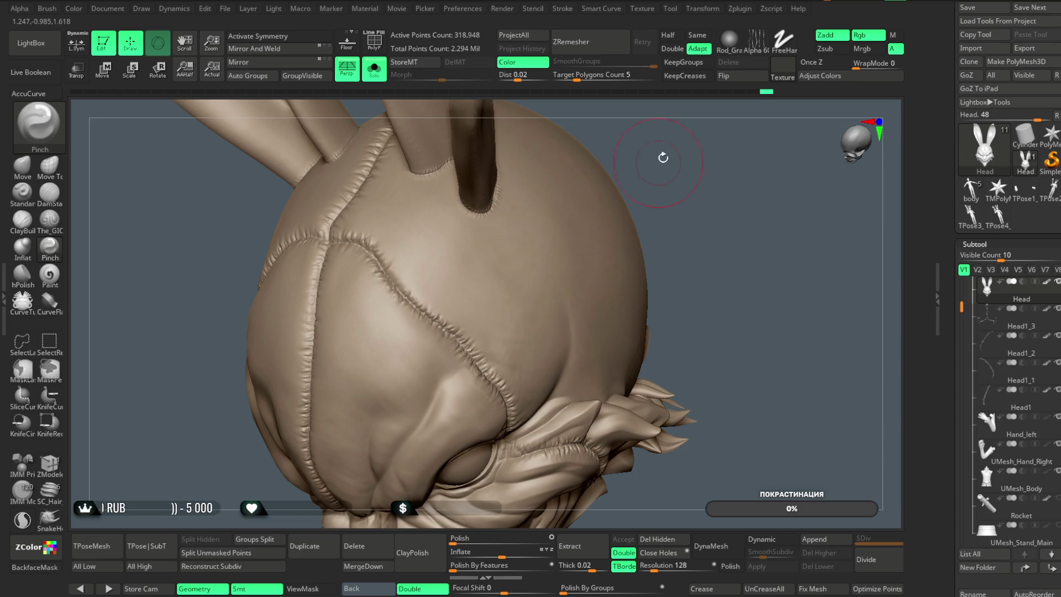
{"action": "right_click_drag", "start_coordinate": [660, 161], "coordinate": [438, 343]}
{"action": "mouse_move", "coordinate": [462, 379]}
{"action": "right_mouse_down"}
{"action": "mouse_move", "coordinate": [266, 436]}
{"action": "mouse_move", "coordinate": [355, 307]}
{"action": "right_mouse_up"}
{"action": "mouse_move", "coordinate": [438, 331]}
{"action": "right_mouse_down"}
{"action": "mouse_move", "coordinate": [639, 307]}
{"action": "mouse_move", "coordinate": [367, 293]}
{"action": "right_mouse_up"}
{"action": "right_click", "coordinate": [367, 293]}
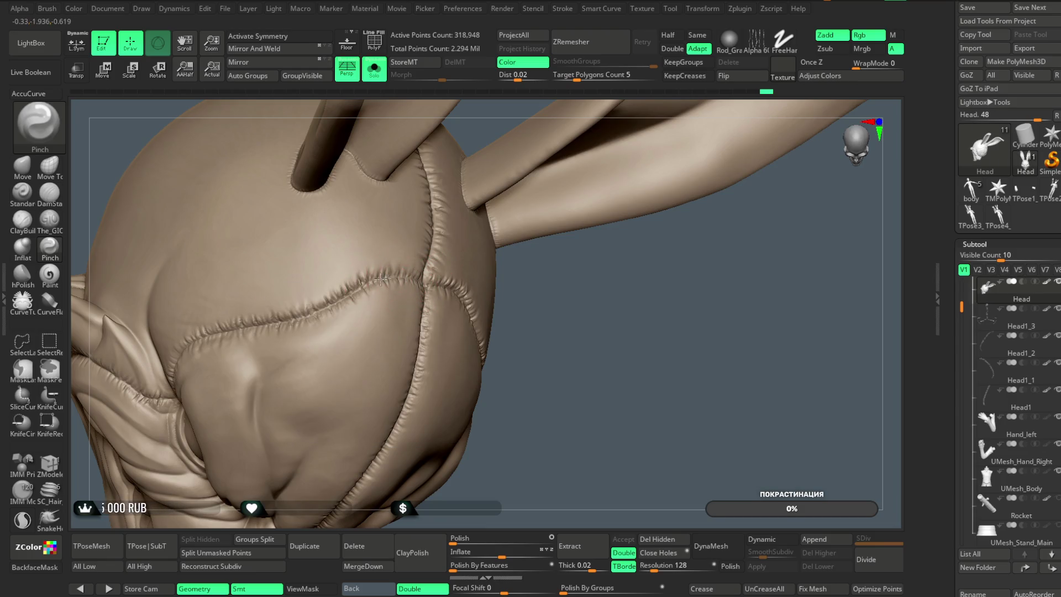
Pinch the rear seam running toward the ear and check the back of the head
{"action": "right_click_drag", "start_coordinate": [544, 312], "coordinate": [414, 321]}
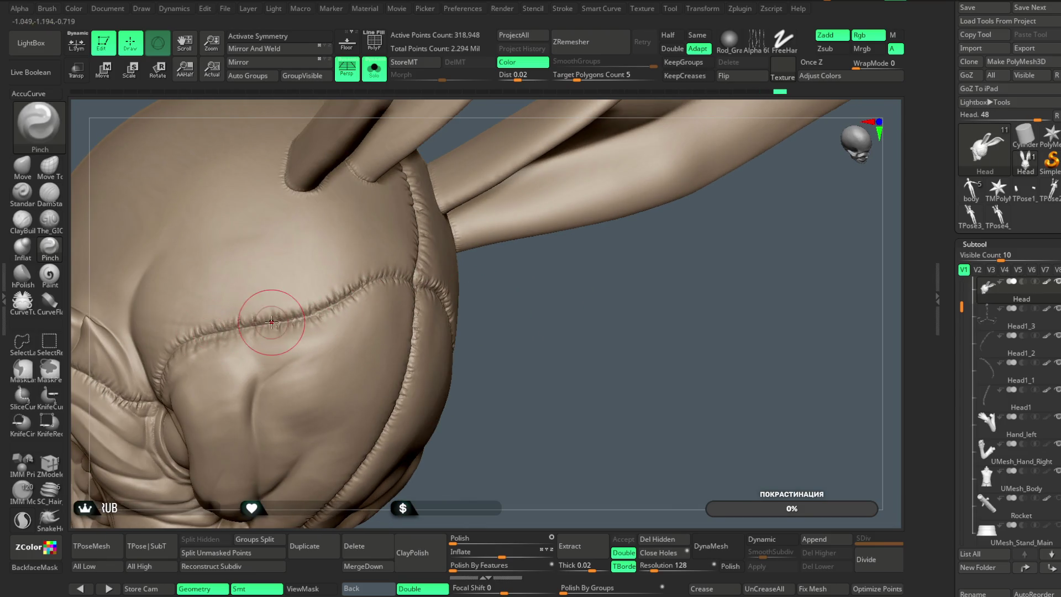
{"action": "left_click_drag", "start_coordinate": [284, 307], "coordinate": [309, 301]}
{"action": "left_click_drag", "start_coordinate": [199, 337], "coordinate": [310, 313]}
{"action": "mouse_move", "coordinate": [584, 316]}
{"action": "left_mouse_down"}
{"action": "mouse_move", "coordinate": [554, 332]}
{"action": "mouse_move", "coordinate": [499, 316]}
{"action": "left_mouse_up"}
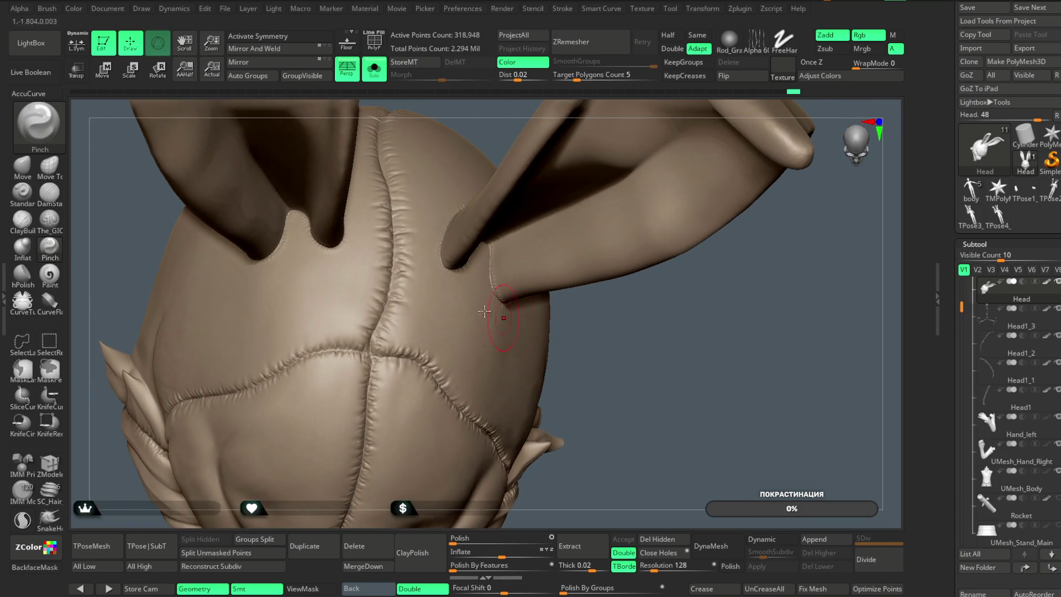
{"action": "mouse_move", "coordinate": [616, 372]}
{"action": "left_mouse_down"}
{"action": "mouse_move", "coordinate": [628, 239]}
{"action": "mouse_move", "coordinate": [694, 265]}
{"action": "mouse_move", "coordinate": [337, 323]}
{"action": "left_mouse_up"}
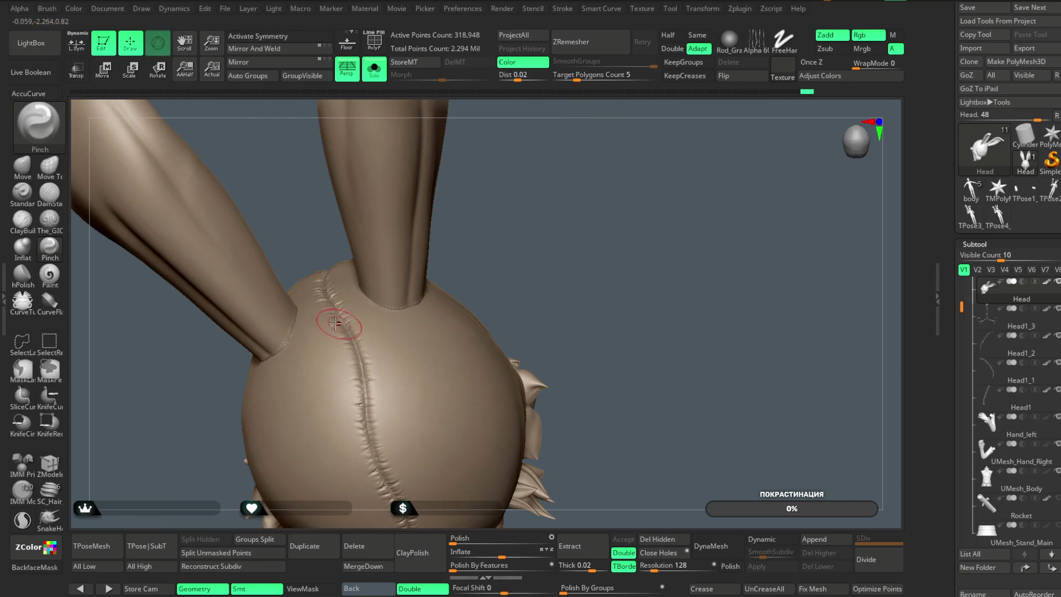
{"action": "mouse_move", "coordinate": [455, 339]}
{"action": "left_mouse_down"}
{"action": "mouse_move", "coordinate": [561, 161]}
{"action": "mouse_move", "coordinate": [364, 272]}
{"action": "left_mouse_up"}
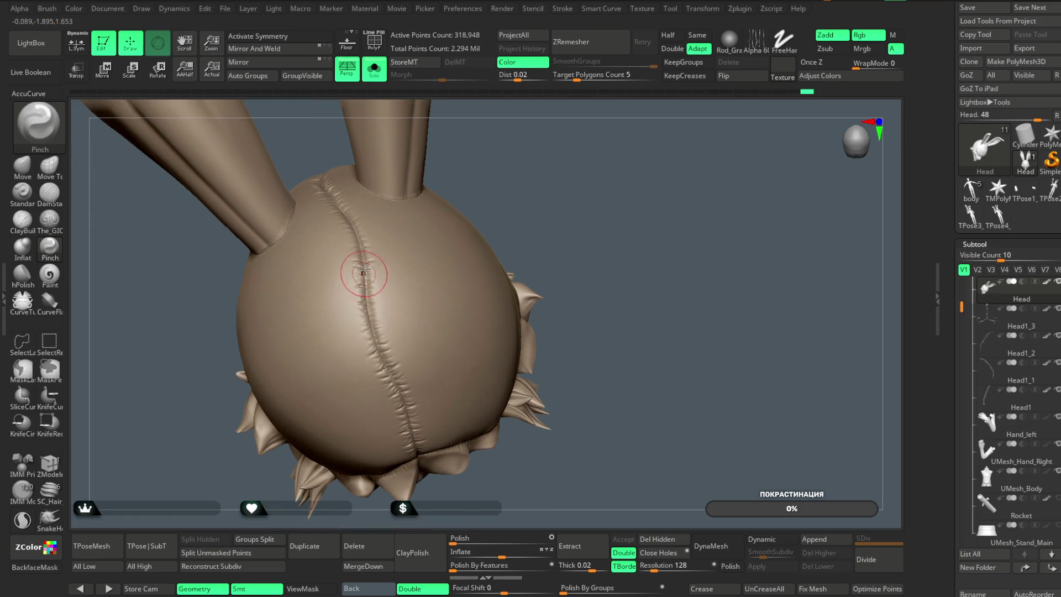
{"action": "mouse_move", "coordinate": [431, 369]}
{"action": "left_mouse_down"}
{"action": "mouse_move", "coordinate": [547, 149]}
{"action": "mouse_move", "coordinate": [380, 326]}
{"action": "left_mouse_up"}
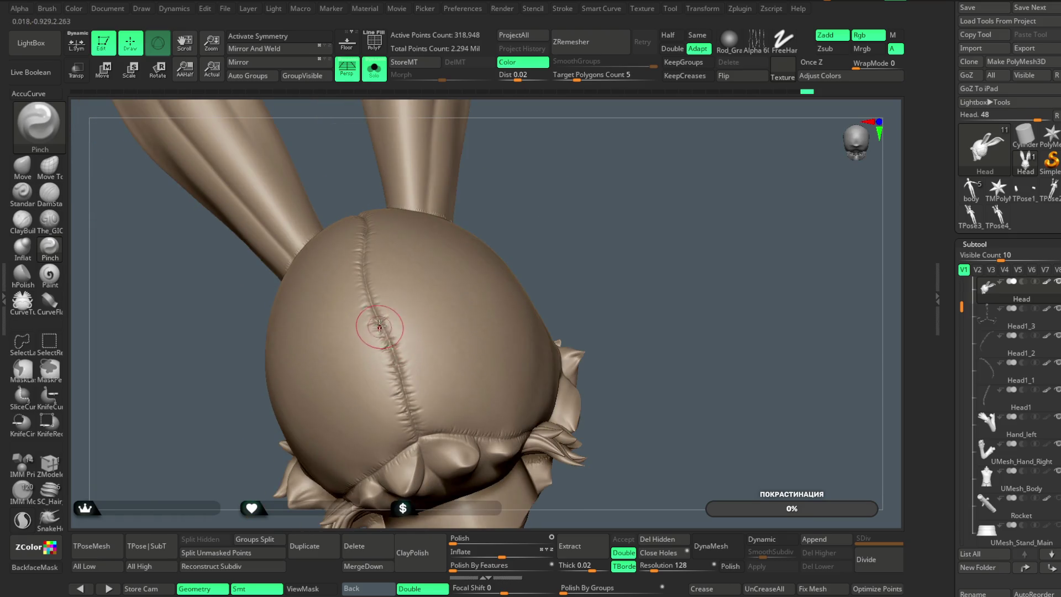
{"action": "mouse_move", "coordinate": [544, 289]}
{"action": "left_mouse_down"}
{"action": "mouse_move", "coordinate": [569, 243]}
{"action": "mouse_move", "coordinate": [549, 260]}
{"action": "mouse_move", "coordinate": [532, 253]}
{"action": "left_mouse_up"}
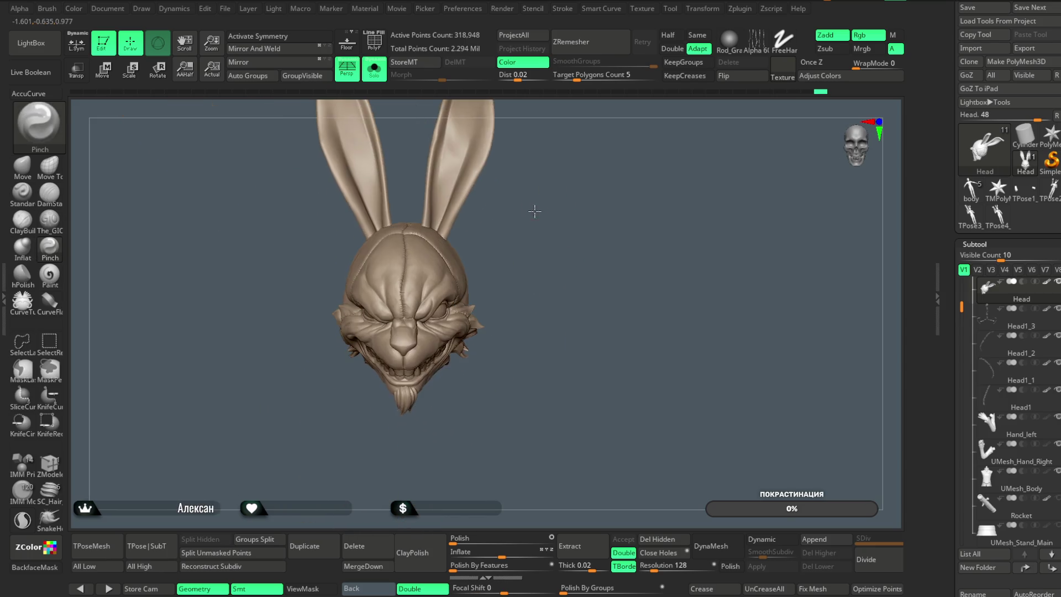
Select the Move brush at about Draw Size 415 and adjust the tall ears
{"action": "left_click_drag", "start_coordinate": [541, 325], "coordinate": [515, 209]}
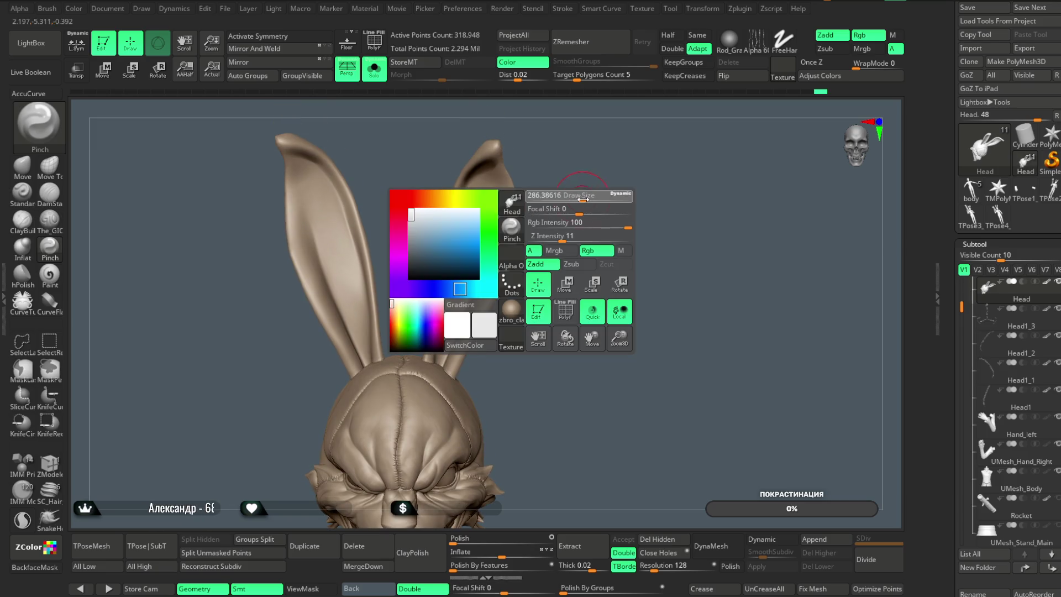
{"action": "left_click", "coordinate": [22, 166]}
{"action": "key", "text": "space"}
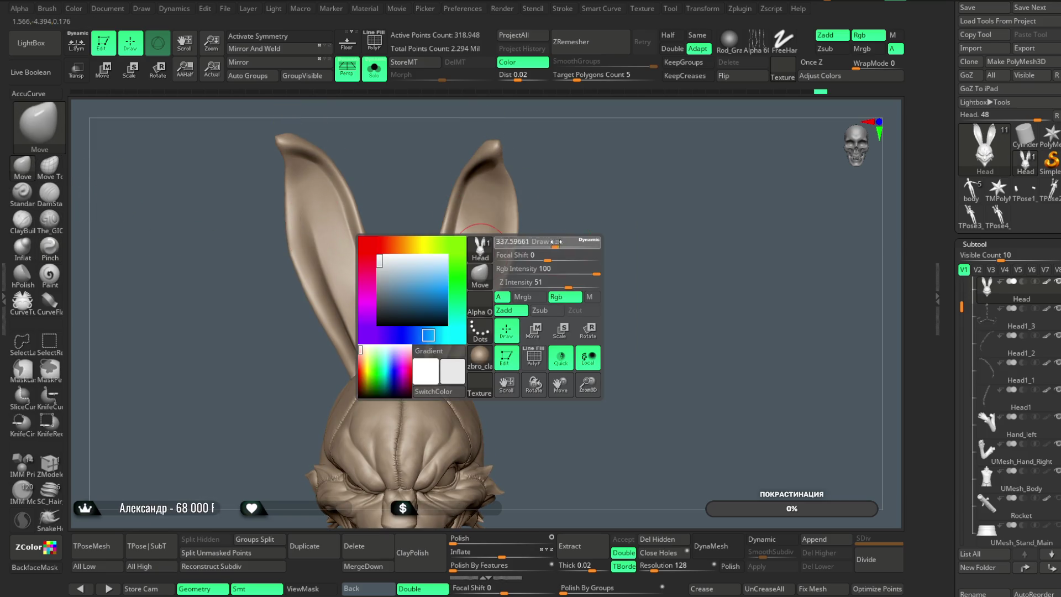
{"action": "left_click_drag", "start_coordinate": [573, 241], "coordinate": [575, 163]}
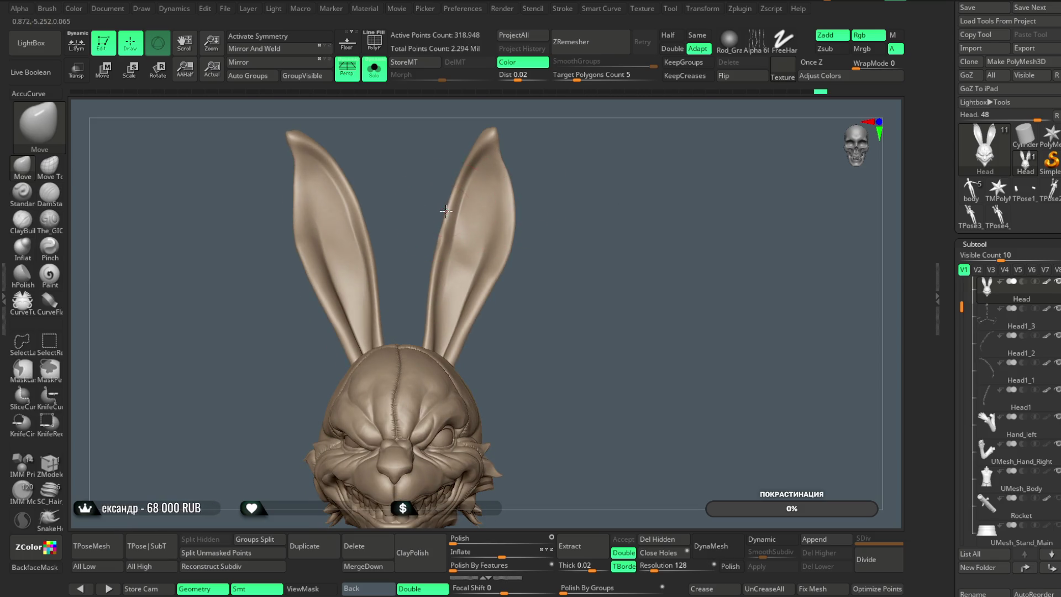
{"action": "key", "text": "space"}
{"action": "mouse_move", "coordinate": [497, 179]}
{"action": "left_mouse_down"}
{"action": "mouse_move", "coordinate": [472, 220]}
{"action": "mouse_move", "coordinate": [453, 204]}
{"action": "mouse_move", "coordinate": [481, 190]}
{"action": "mouse_move", "coordinate": [469, 183]}
{"action": "left_mouse_up"}
{"action": "mouse_move", "coordinate": [547, 166]}
{"action": "left_mouse_down"}
{"action": "mouse_move", "coordinate": [569, 154]}
{"action": "mouse_move", "coordinate": [510, 208]}
{"action": "mouse_move", "coordinate": [539, 260]}
{"action": "mouse_move", "coordinate": [549, 173]}
{"action": "left_mouse_up"}
{"action": "key", "text": "space"}
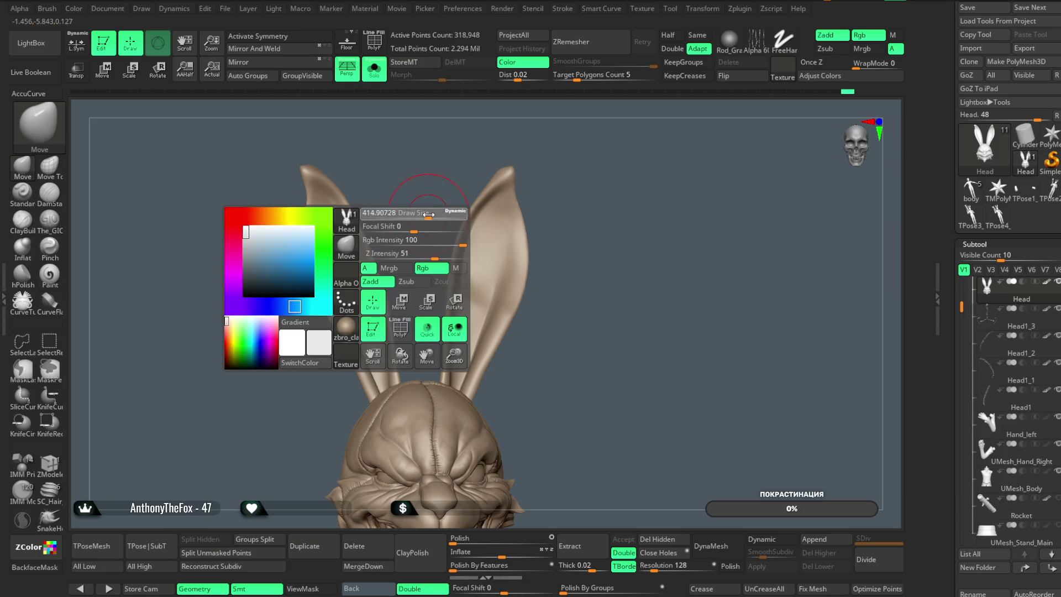
{"action": "left_click_drag", "start_coordinate": [428, 215], "coordinate": [438, 215]}
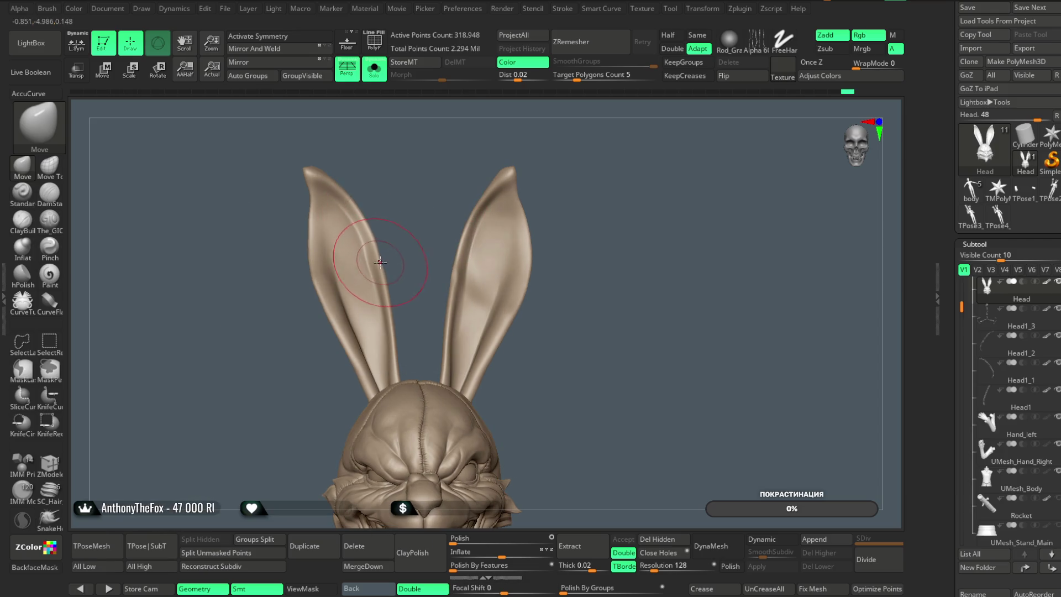
{"action": "mouse_move", "coordinate": [367, 195]}
{"action": "right_mouse_down"}
{"action": "mouse_move", "coordinate": [352, 194]}
{"action": "mouse_move", "coordinate": [412, 171]}
{"action": "mouse_move", "coordinate": [568, 147]}
{"action": "mouse_move", "coordinate": [465, 204]}
{"action": "mouse_move", "coordinate": [417, 161]}
{"action": "mouse_move", "coordinate": [331, 224]}
{"action": "right_mouse_up"}
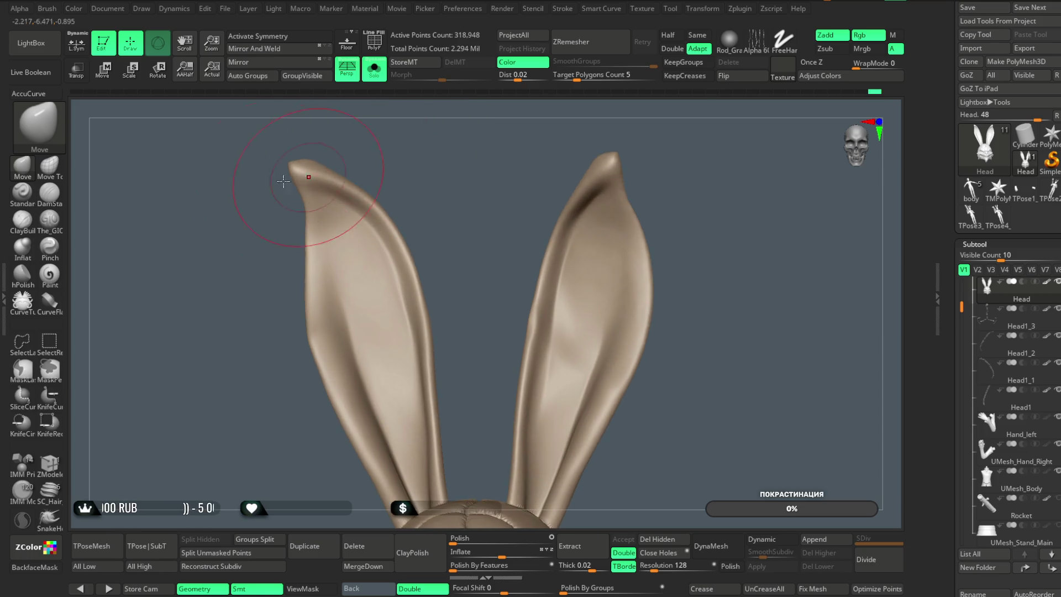
Switch to The_GIO brush with Zsub and carve a groove along the left ear's inner edge
{"action": "left_click", "coordinate": [49, 220]}
{"action": "right_click_drag", "start_coordinate": [108, 218], "coordinate": [356, 178]}
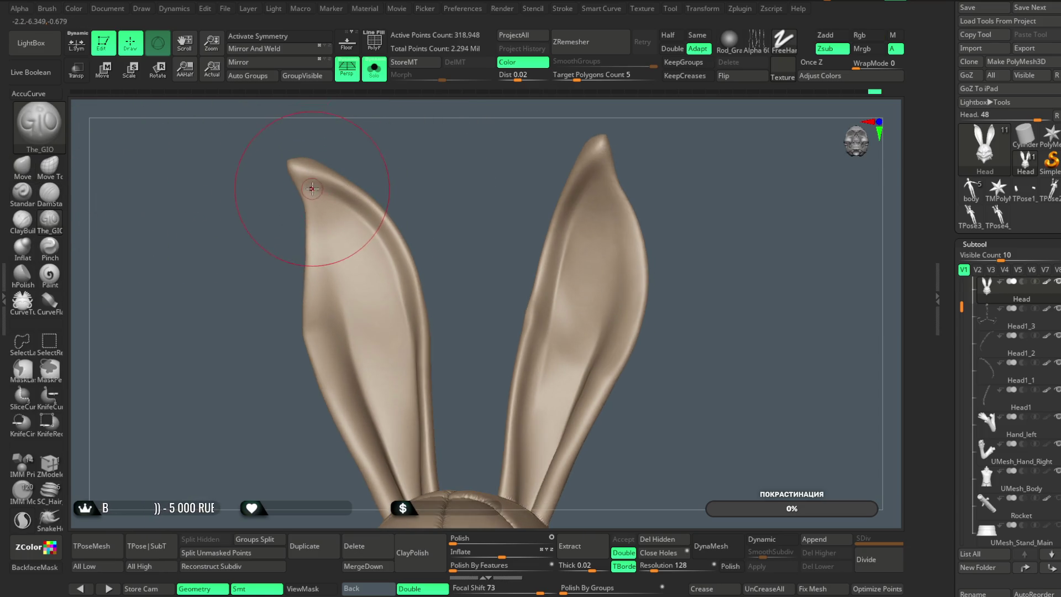
{"action": "left_click_drag", "start_coordinate": [356, 216], "coordinate": [391, 266]}
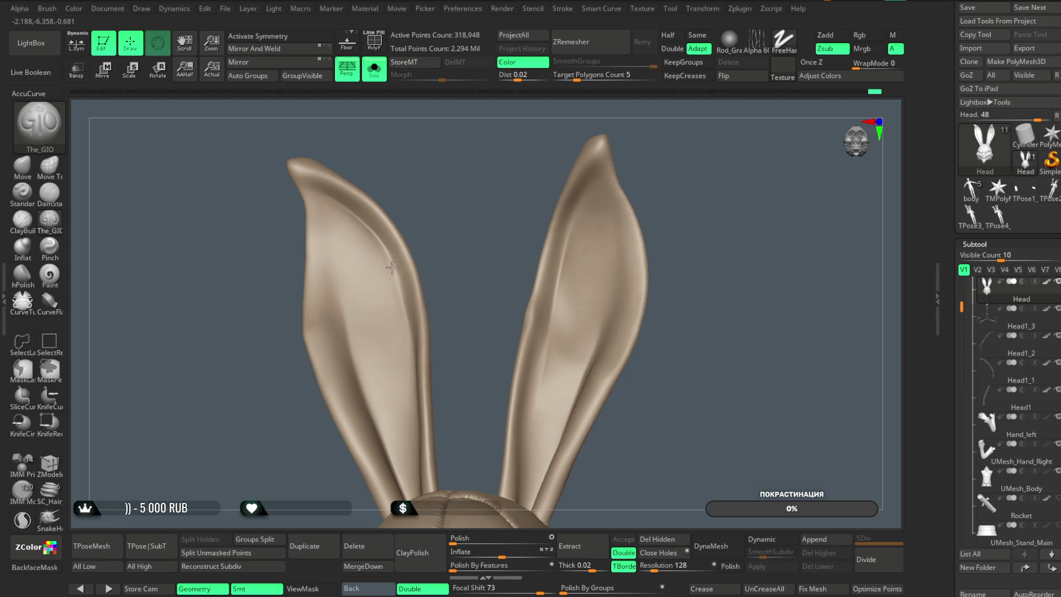
{"action": "mouse_move", "coordinate": [405, 317]}
{"action": "right_mouse_down"}
{"action": "mouse_move", "coordinate": [462, 166]}
{"action": "mouse_move", "coordinate": [403, 249]}
{"action": "mouse_move", "coordinate": [474, 230]}
{"action": "mouse_move", "coordinate": [409, 261]}
{"action": "right_mouse_up"}
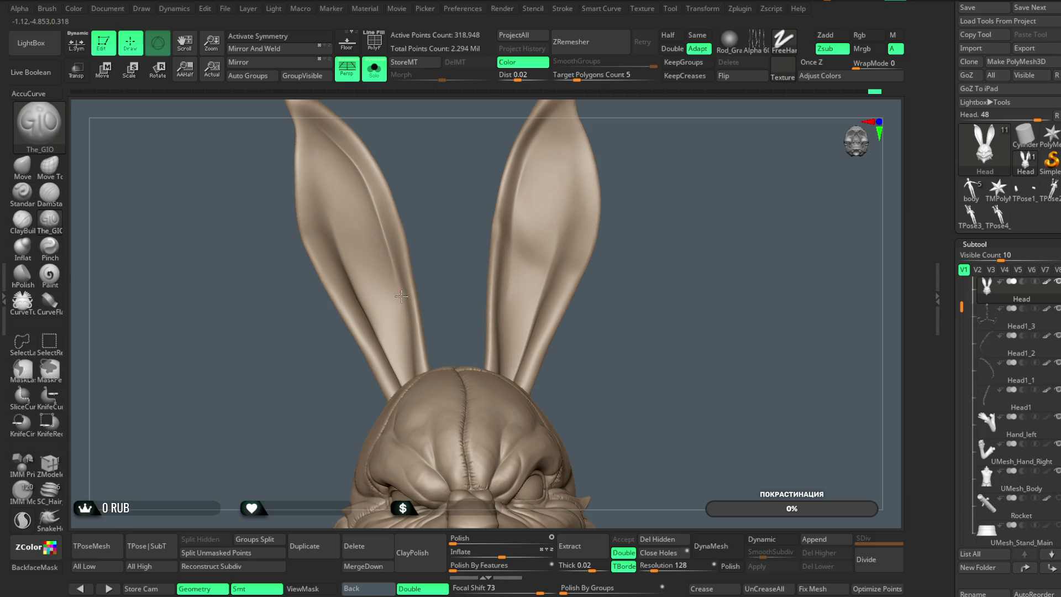
Lower Draw Size and carve grooves down the inner right ear and again down the left ear
{"action": "mouse_move", "coordinate": [670, 144]}
{"action": "right_mouse_down", "text": "ctrl"}
{"action": "mouse_move", "coordinate": [637, 134]}
{"action": "mouse_move", "coordinate": [531, 165]}
{"action": "right_mouse_up", "text": "ctrl"}
{"action": "key", "text": "space"}
{"action": "left_click_drag", "start_coordinate": [608, 160], "coordinate": [601, 159]}
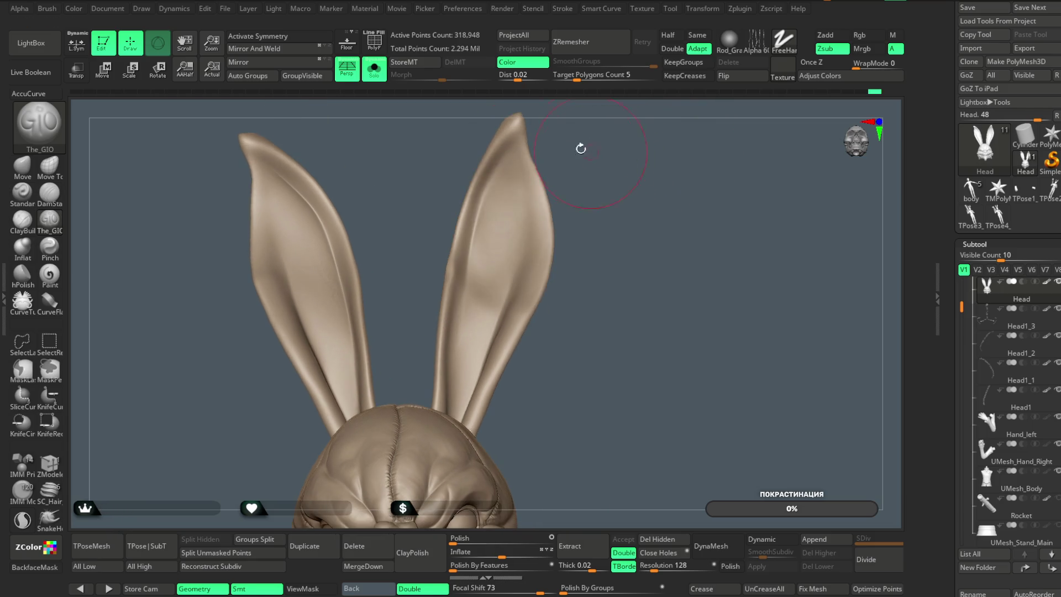
{"action": "left_click_drag", "start_coordinate": [483, 198], "coordinate": [464, 296]}
{"action": "mouse_move", "coordinate": [574, 232]}
{"action": "left_mouse_down"}
{"action": "mouse_move", "coordinate": [610, 208]}
{"action": "mouse_move", "coordinate": [616, 180]}
{"action": "mouse_move", "coordinate": [587, 154]}
{"action": "mouse_move", "coordinate": [591, 168]}
{"action": "mouse_move", "coordinate": [596, 154]}
{"action": "mouse_move", "coordinate": [373, 323]}
{"action": "left_mouse_up"}
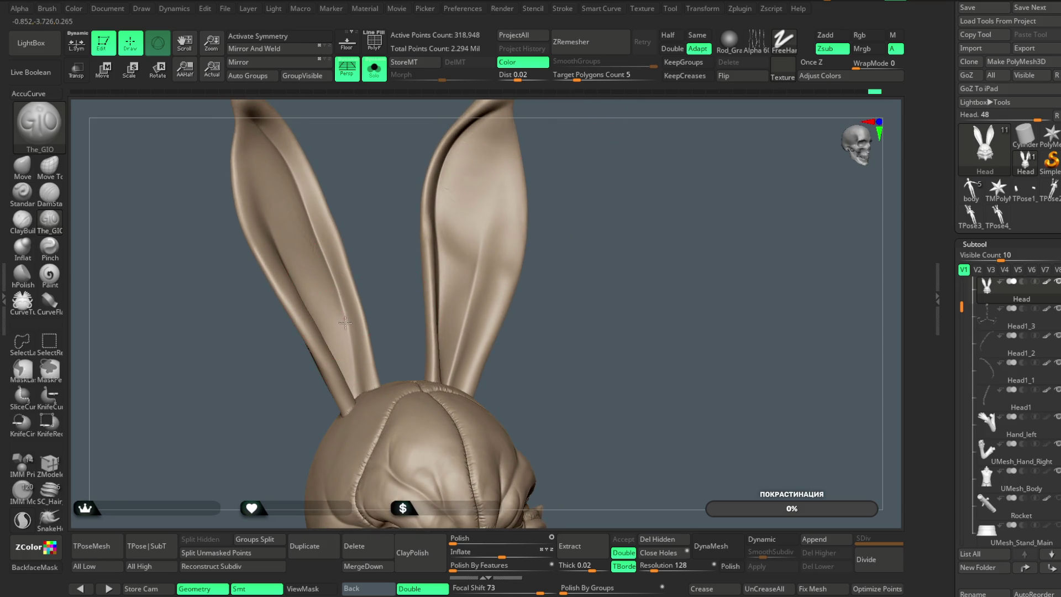
{"action": "mouse_move", "coordinate": [586, 221]}
{"action": "left_mouse_down"}
{"action": "mouse_move", "coordinate": [589, 208]}
{"action": "mouse_move", "coordinate": [541, 216]}
{"action": "left_mouse_up"}
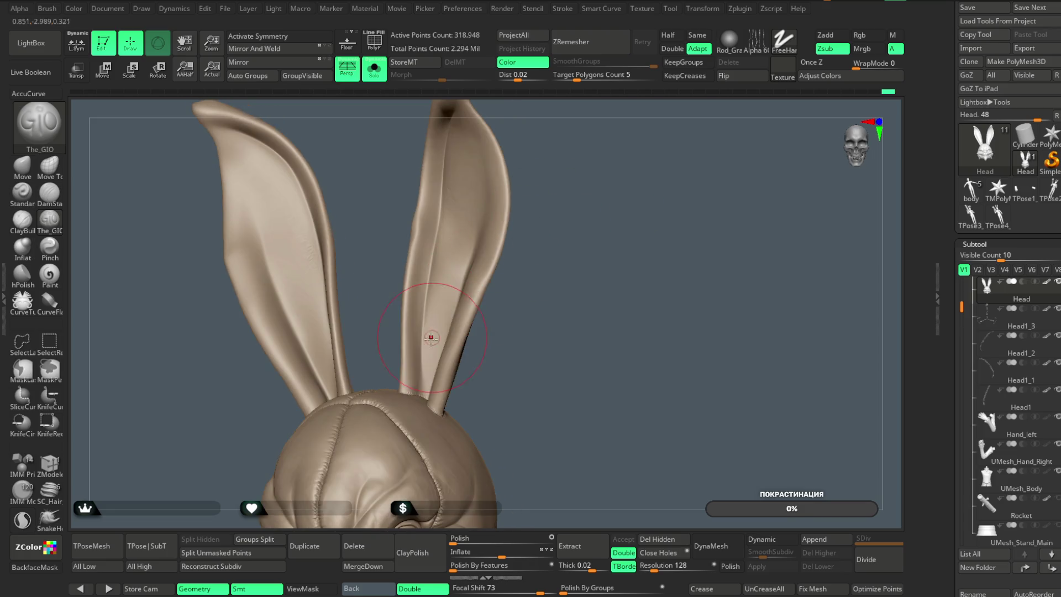
{"action": "mouse_move", "coordinate": [509, 379]}
{"action": "left_mouse_down"}
{"action": "mouse_move", "coordinate": [535, 277]}
{"action": "mouse_move", "coordinate": [566, 230]}
{"action": "mouse_move", "coordinate": [563, 204]}
{"action": "mouse_move", "coordinate": [597, 265]}
{"action": "left_mouse_up"}
{"action": "left_click_drag", "start_coordinate": [310, 155], "coordinate": [322, 206]}
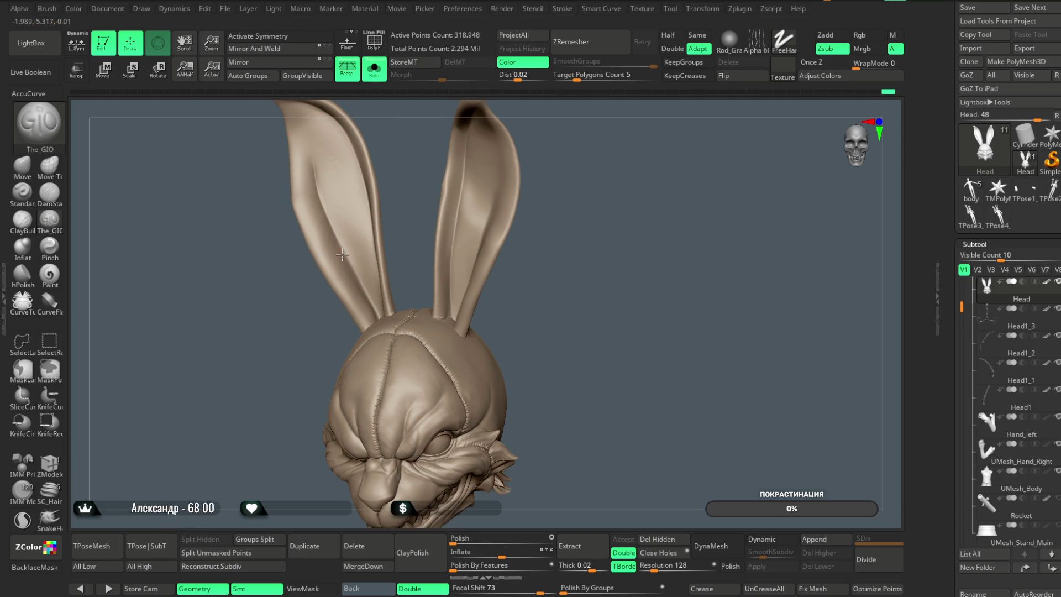
{"action": "mouse_move", "coordinate": [537, 257]}
{"action": "left_mouse_down"}
{"action": "mouse_move", "coordinate": [510, 251]}
{"action": "mouse_move", "coordinate": [573, 226]}
{"action": "left_mouse_up"}
Turn off Solo, reduce the brush Draw Size, and zoom in close on the snout and teeth
{"action": "left_click", "coordinate": [374, 77]}
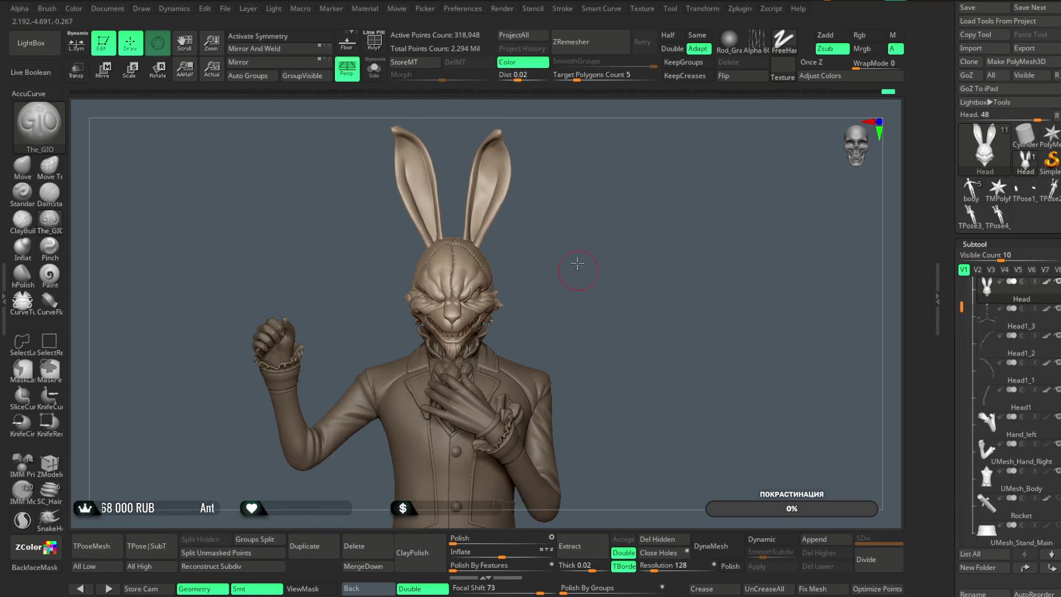
{"action": "mouse_move", "coordinate": [590, 207]}
{"action": "left_mouse_down"}
{"action": "mouse_move", "coordinate": [575, 218]}
{"action": "mouse_move", "coordinate": [599, 249]}
{"action": "mouse_move", "coordinate": [615, 173]}
{"action": "mouse_move", "coordinate": [615, 213]}
{"action": "mouse_move", "coordinate": [575, 260]}
{"action": "mouse_move", "coordinate": [610, 184]}
{"action": "left_mouse_up"}
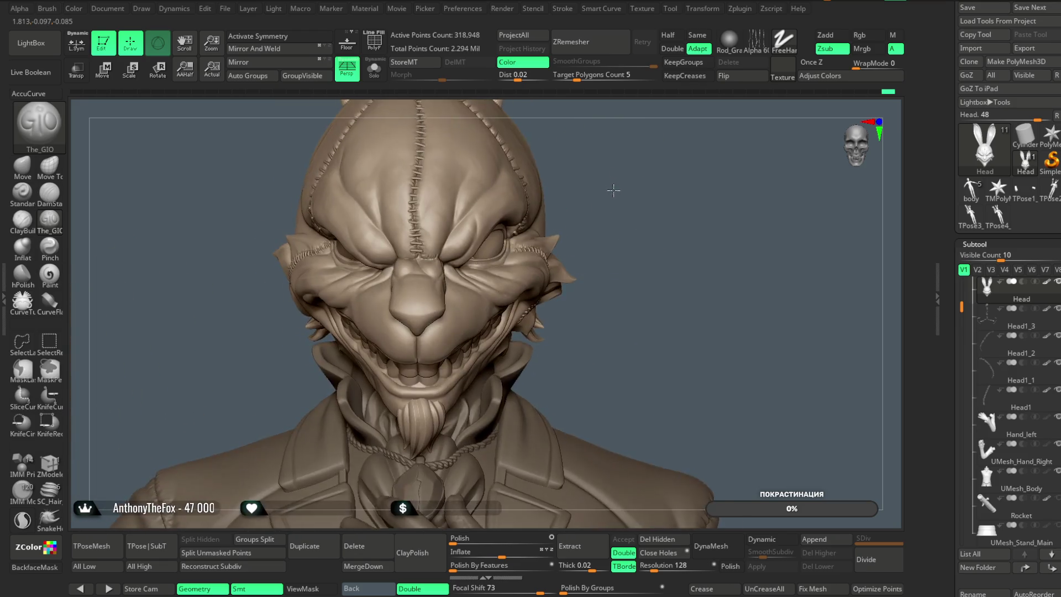
{"action": "key", "text": "space"}
{"action": "mouse_move", "coordinate": [663, 214]}
{"action": "left_mouse_down"}
{"action": "mouse_move", "coordinate": [639, 178]}
{"action": "mouse_move", "coordinate": [455, 287]}
{"action": "left_mouse_up"}
{"action": "key", "text": "space"}
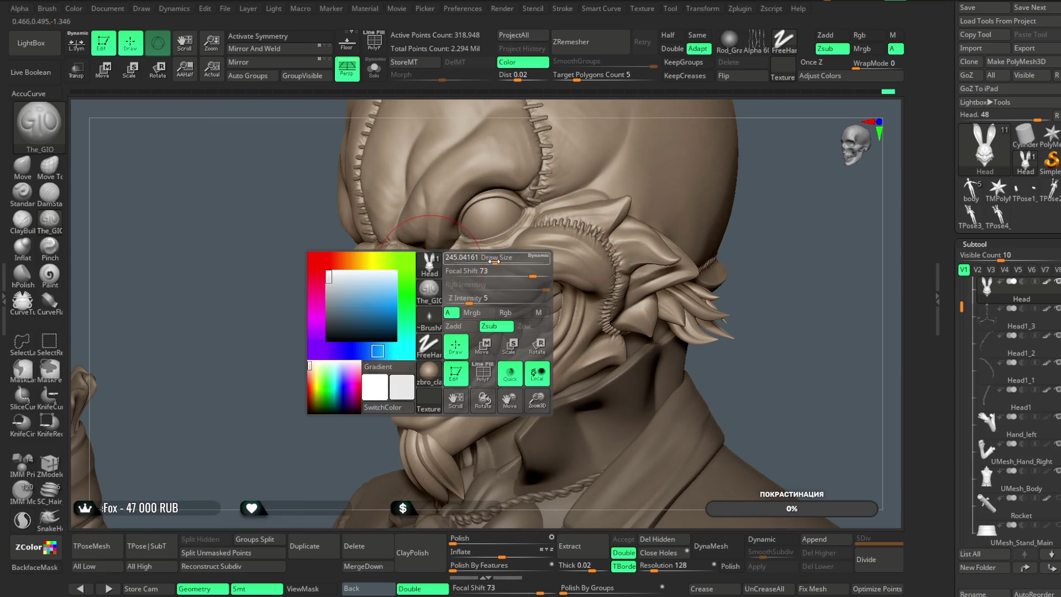
{"action": "mouse_move", "coordinate": [267, 422]}
{"action": "left_mouse_down"}
{"action": "mouse_move", "coordinate": [256, 445]}
{"action": "mouse_move", "coordinate": [229, 445]}
{"action": "mouse_move", "coordinate": [358, 355]}
{"action": "left_mouse_up"}
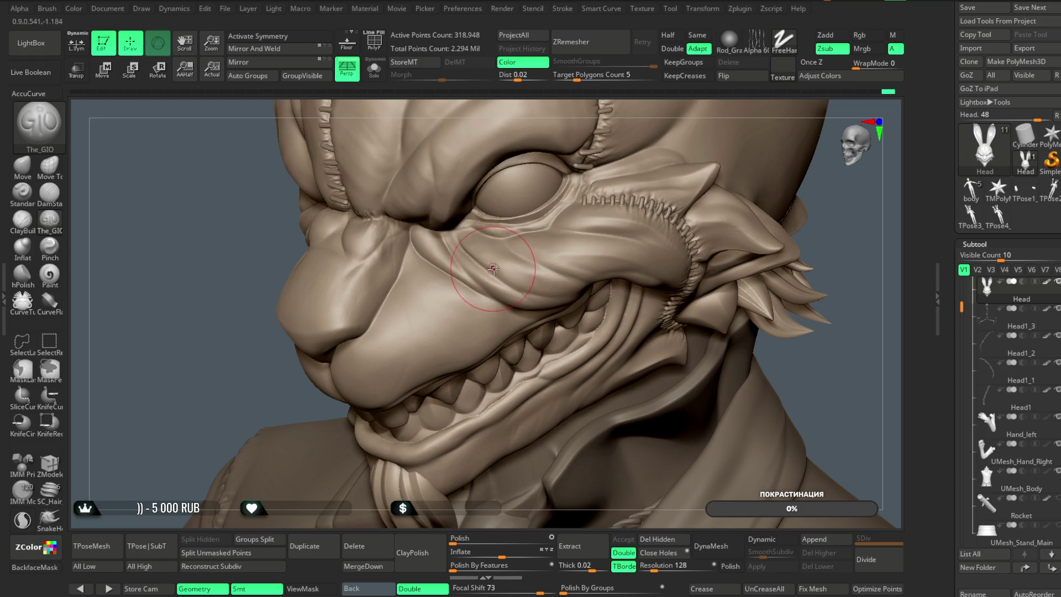
Refine the brow fold above the eye, then orbit to a close view of the teeth
{"action": "key", "text": "space"}
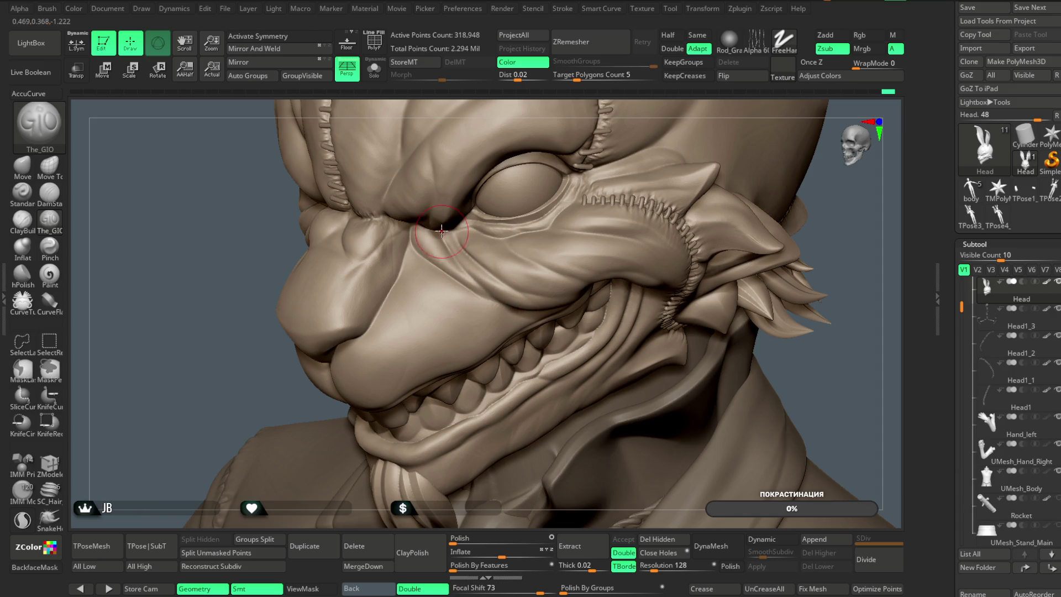
{"action": "mouse_move", "coordinate": [216, 355]}
{"action": "left_mouse_down"}
{"action": "mouse_move", "coordinate": [685, 190]}
{"action": "mouse_move", "coordinate": [784, 168]}
{"action": "mouse_move", "coordinate": [675, 177]}
{"action": "mouse_move", "coordinate": [765, 225]}
{"action": "mouse_move", "coordinate": [735, 232]}
{"action": "mouse_move", "coordinate": [781, 237]}
{"action": "mouse_move", "coordinate": [677, 207]}
{"action": "left_mouse_up"}
{"action": "left_click_drag", "start_coordinate": [287, 285], "coordinate": [296, 287]}
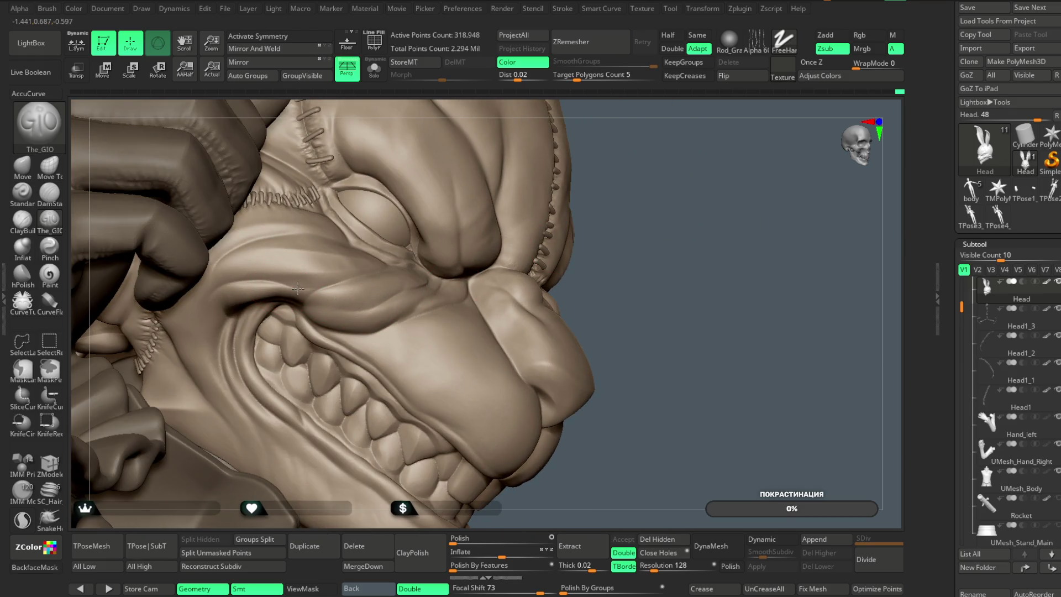
{"action": "left_click_drag", "start_coordinate": [620, 263], "coordinate": [688, 204]}
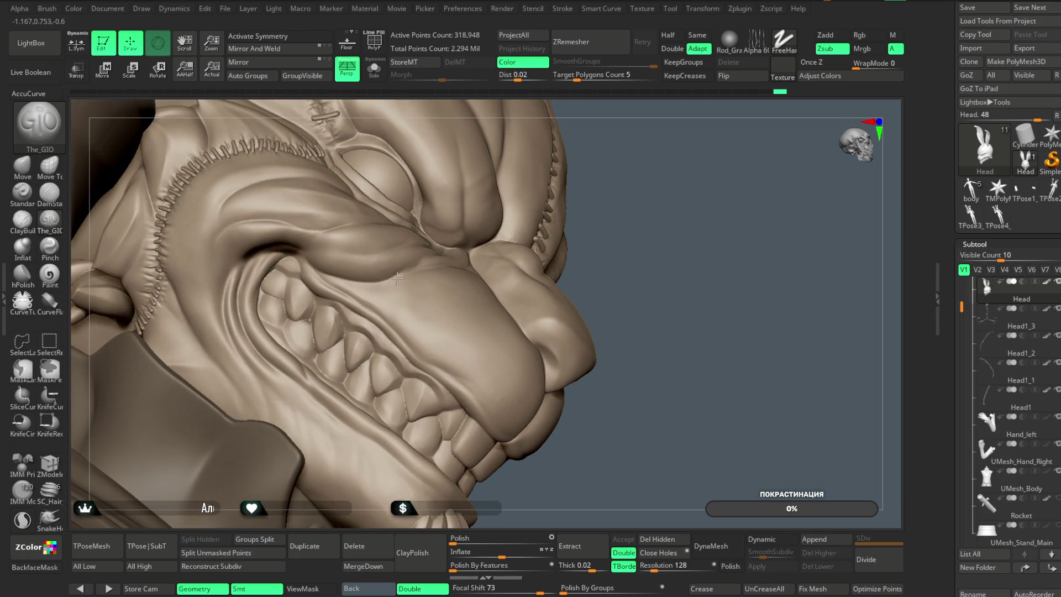
{"action": "mouse_move", "coordinate": [707, 237]}
{"action": "left_mouse_down"}
{"action": "mouse_move", "coordinate": [838, 214]}
{"action": "mouse_move", "coordinate": [473, 273]}
{"action": "left_mouse_up"}
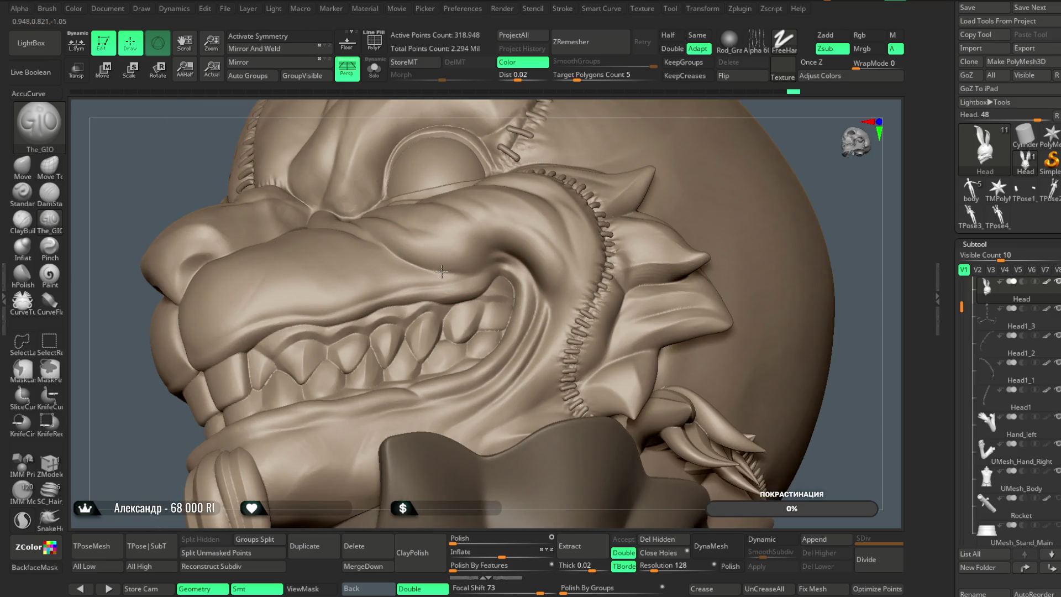
{"action": "right_click_drag", "start_coordinate": [611, 149], "coordinate": [501, 248]}
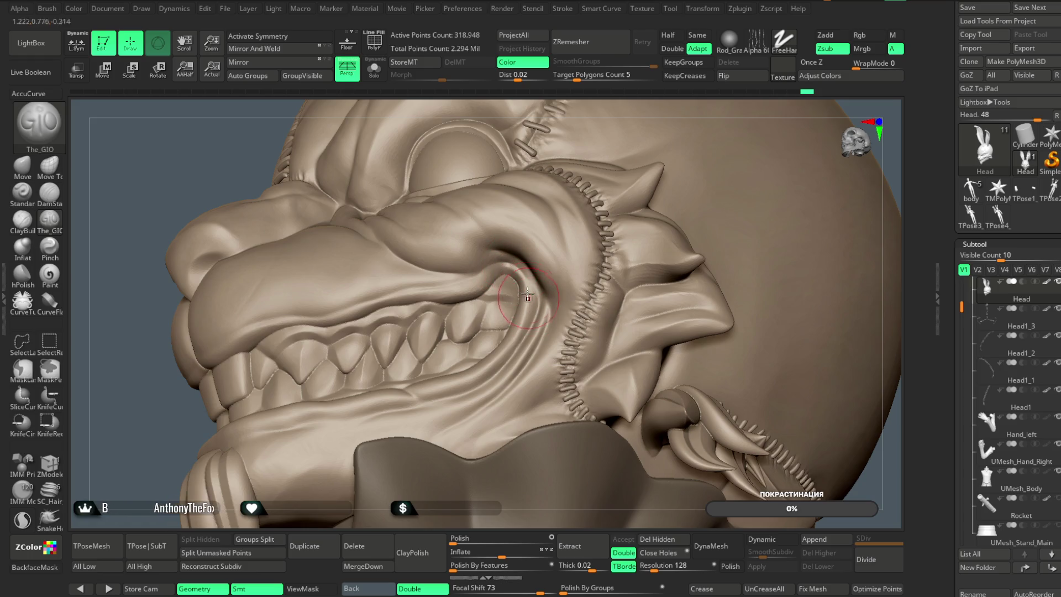
{"action": "mouse_move", "coordinate": [568, 123]}
{"action": "right_mouse_down"}
{"action": "mouse_move", "coordinate": [505, 100]}
{"action": "mouse_move", "coordinate": [506, 231]}
{"action": "right_mouse_up"}
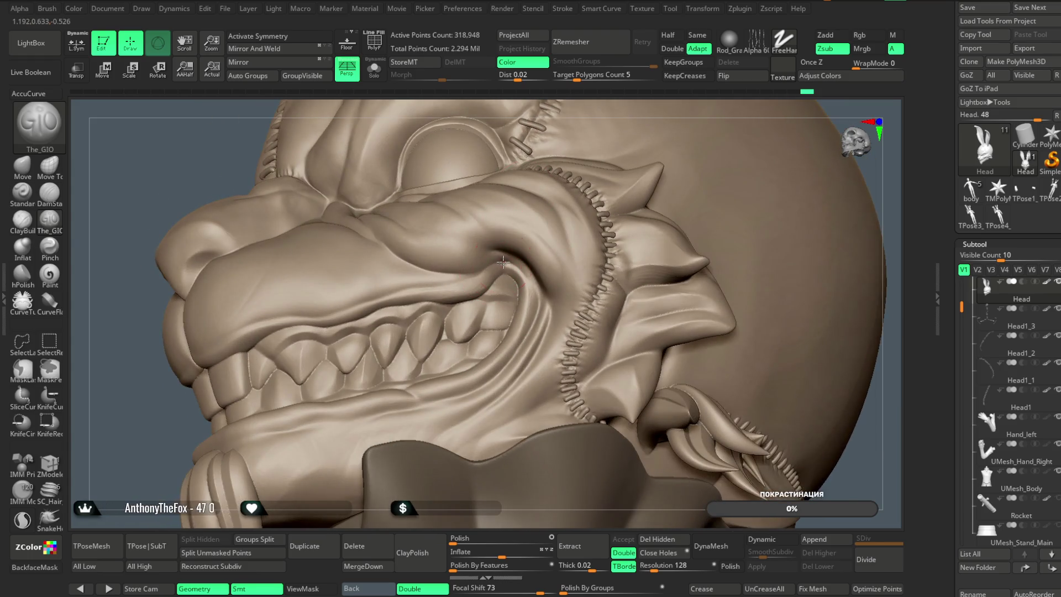
{"action": "mouse_move", "coordinate": [575, 102]}
{"action": "right_mouse_down"}
{"action": "mouse_move", "coordinate": [628, 147]}
{"action": "mouse_move", "coordinate": [635, 134]}
{"action": "mouse_move", "coordinate": [635, 161]}
{"action": "mouse_move", "coordinate": [331, 315]}
{"action": "right_mouse_up"}
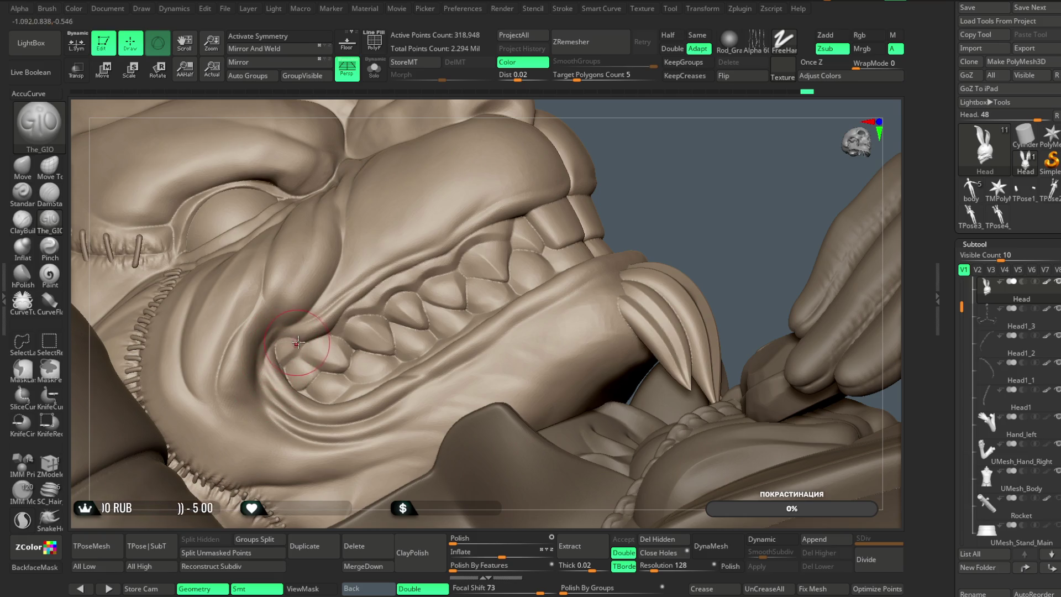
{"action": "left_click_drag", "start_coordinate": [673, 176], "coordinate": [672, 232], "text": "alt"}
Smooth the mouth surface and set the ClayBuildup brush Focal Shift to 0
{"action": "key", "text": "space"}
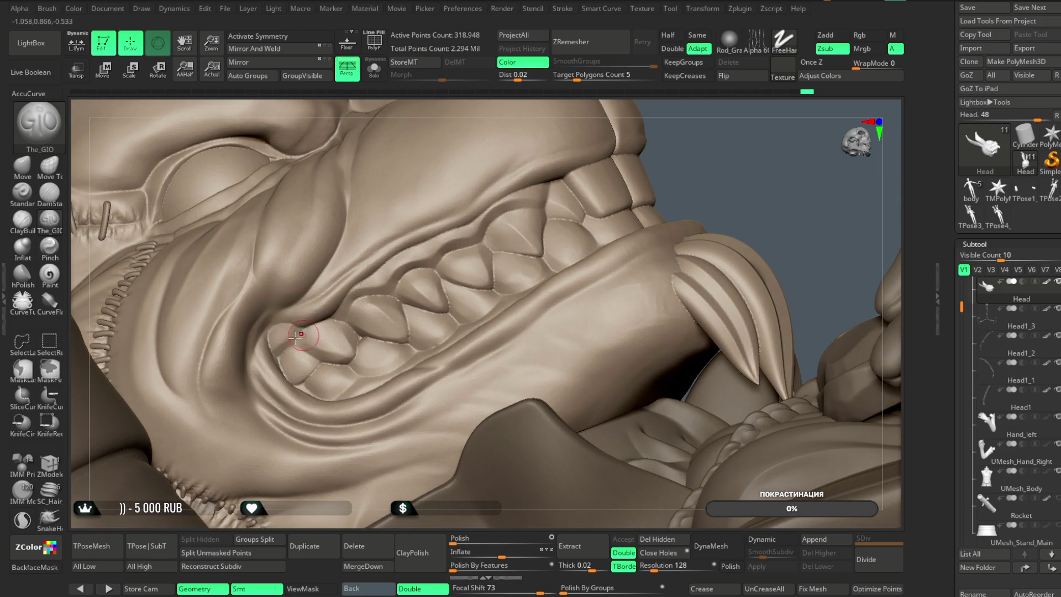
{"action": "key", "text": "shift"}
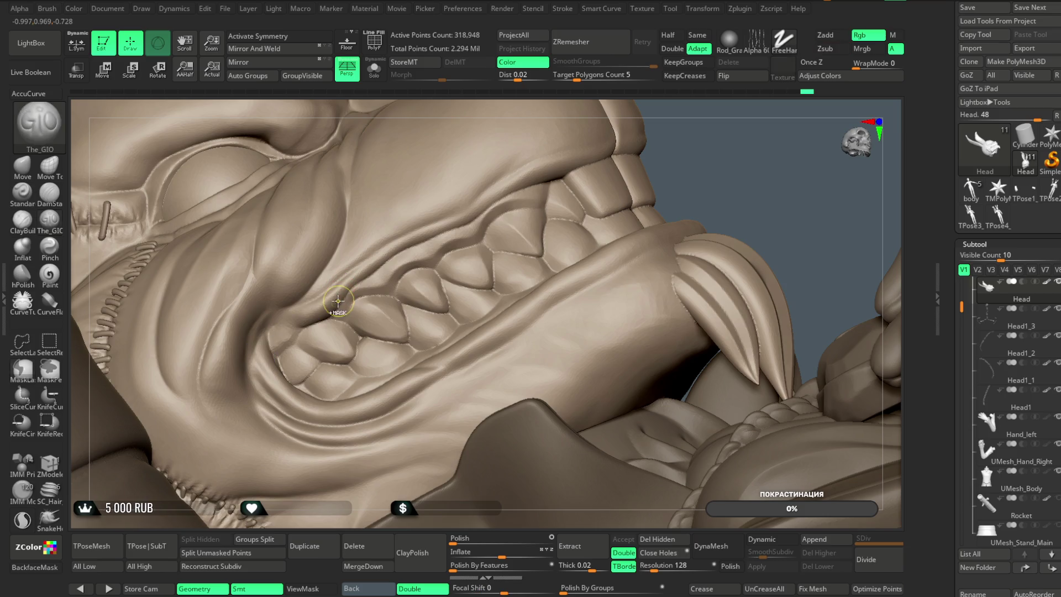
{"action": "key", "text": "space"}
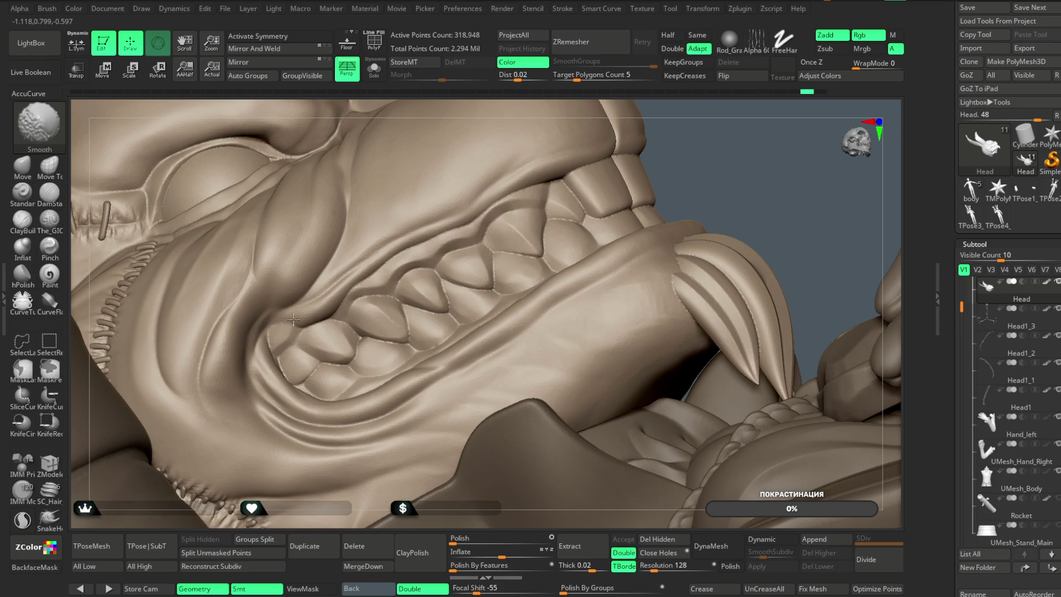
{"action": "key", "text": "space"}
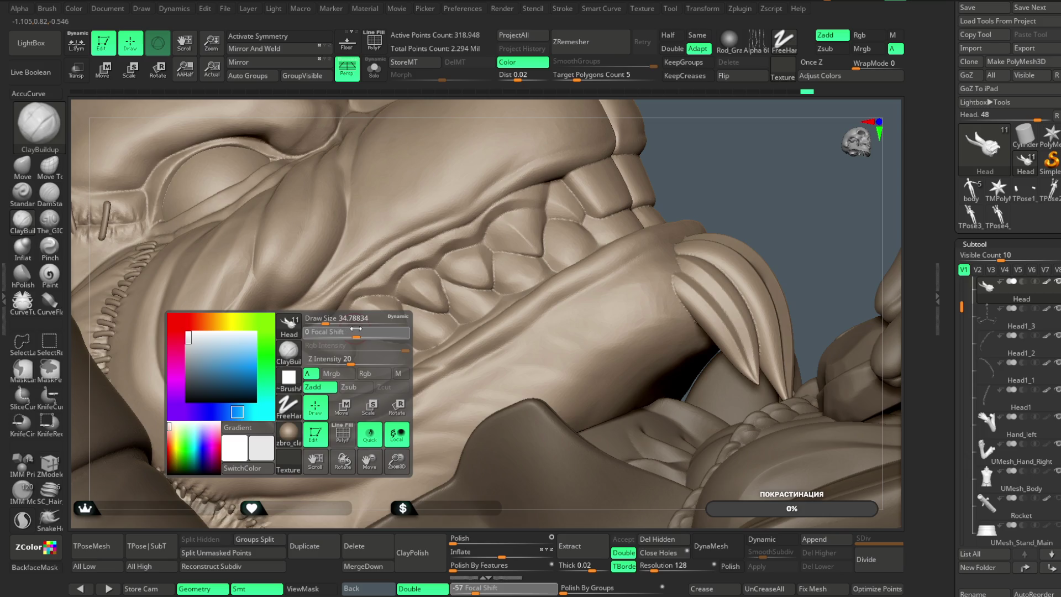
{"action": "left_click_drag", "start_coordinate": [356, 329], "coordinate": [355, 330]}
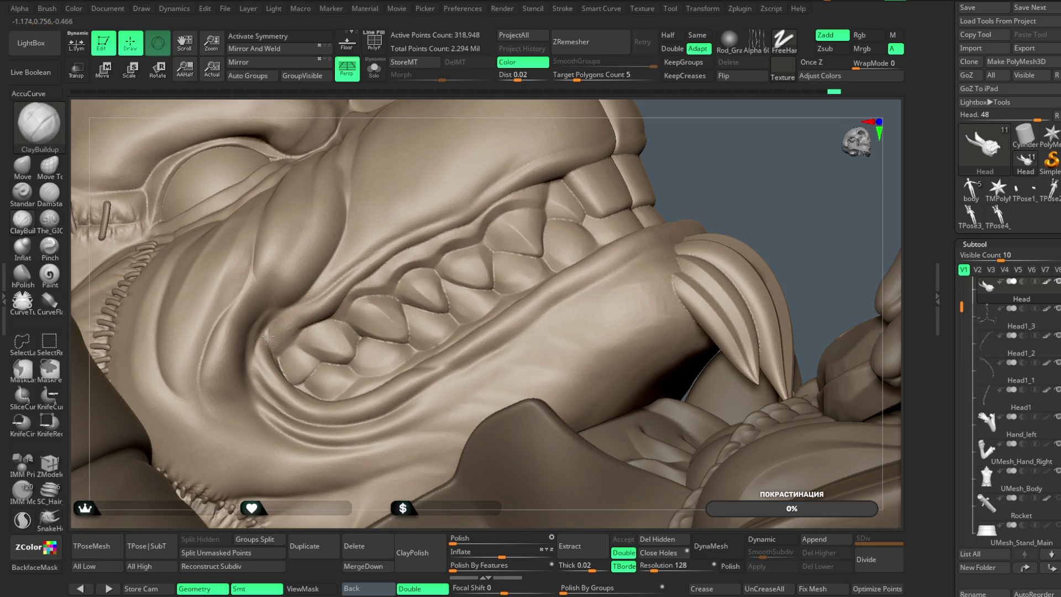
Use The_GIO brush to carve sharper tooth and gum outlines at the mouth corner
{"action": "left_click", "coordinate": [49, 219]}
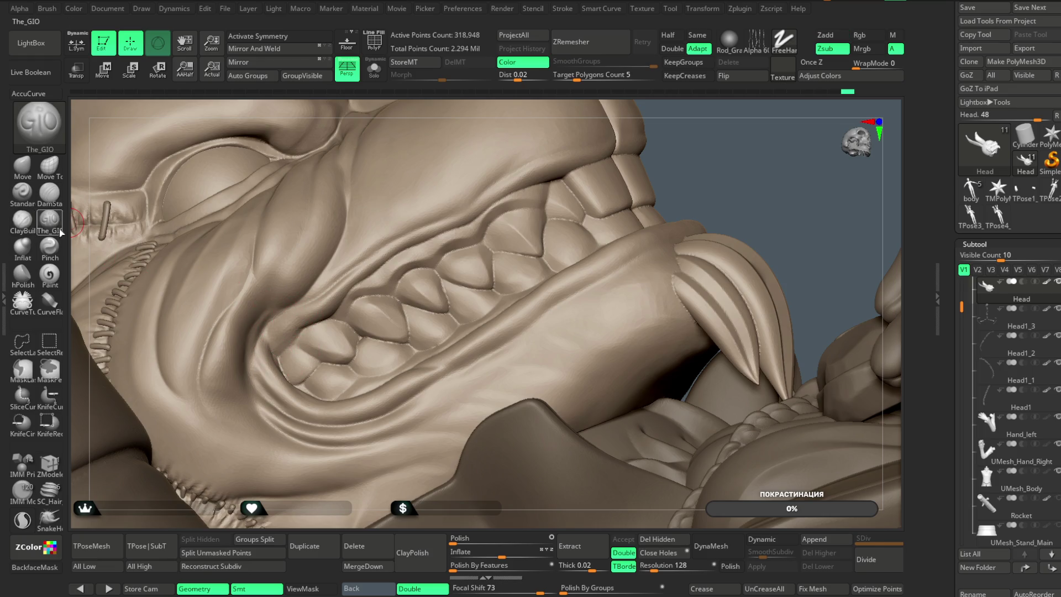
{"action": "key", "text": "space"}
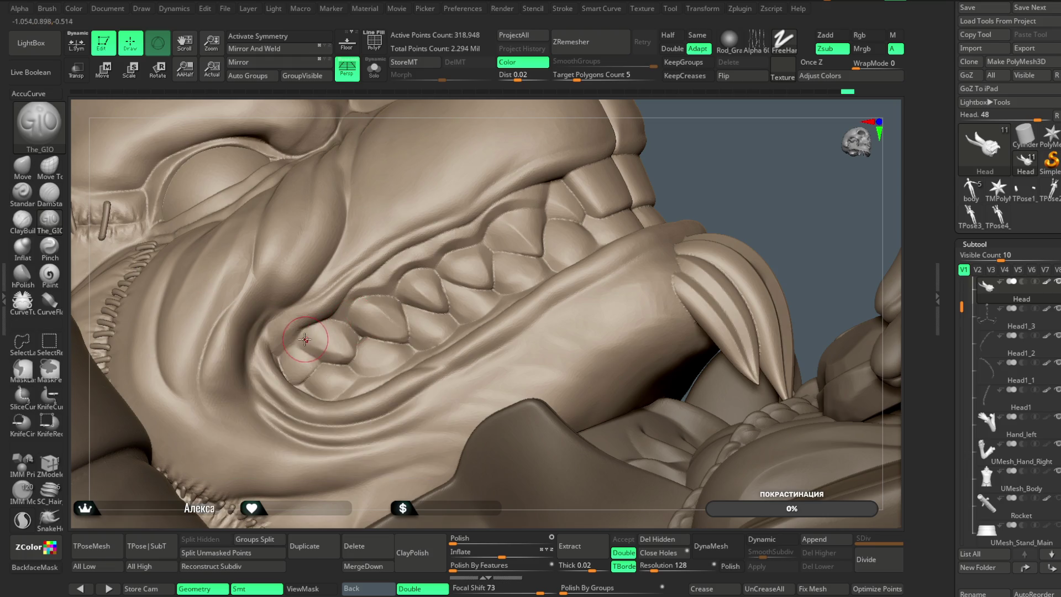
{"action": "mouse_move", "coordinate": [286, 354]}
{"action": "left_mouse_down"}
{"action": "mouse_move", "coordinate": [326, 360]}
{"action": "mouse_move", "coordinate": [339, 310]}
{"action": "mouse_move", "coordinate": [346, 332]}
{"action": "mouse_move", "coordinate": [373, 323]}
{"action": "mouse_move", "coordinate": [369, 310]}
{"action": "mouse_move", "coordinate": [347, 321]}
{"action": "left_mouse_up"}
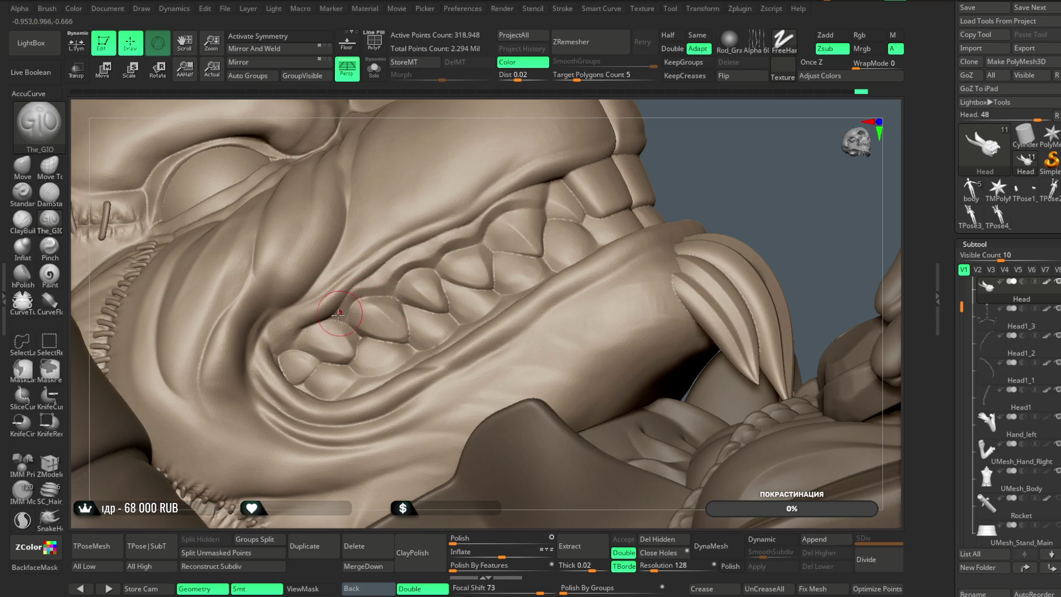
{"action": "left_click_drag", "start_coordinate": [757, 161], "coordinate": [729, 179]}
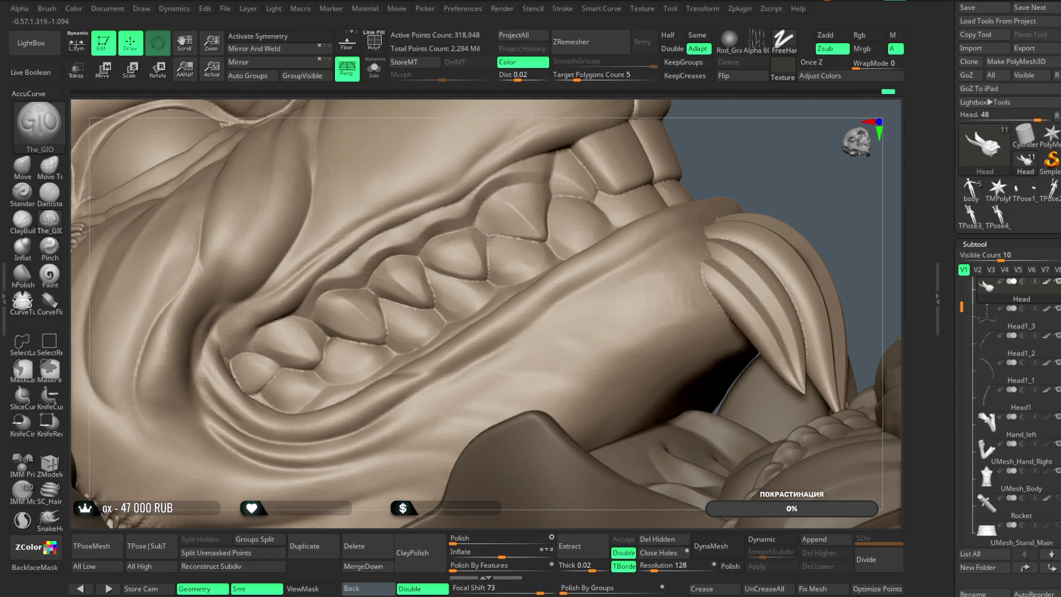
{"action": "key", "text": "space"}
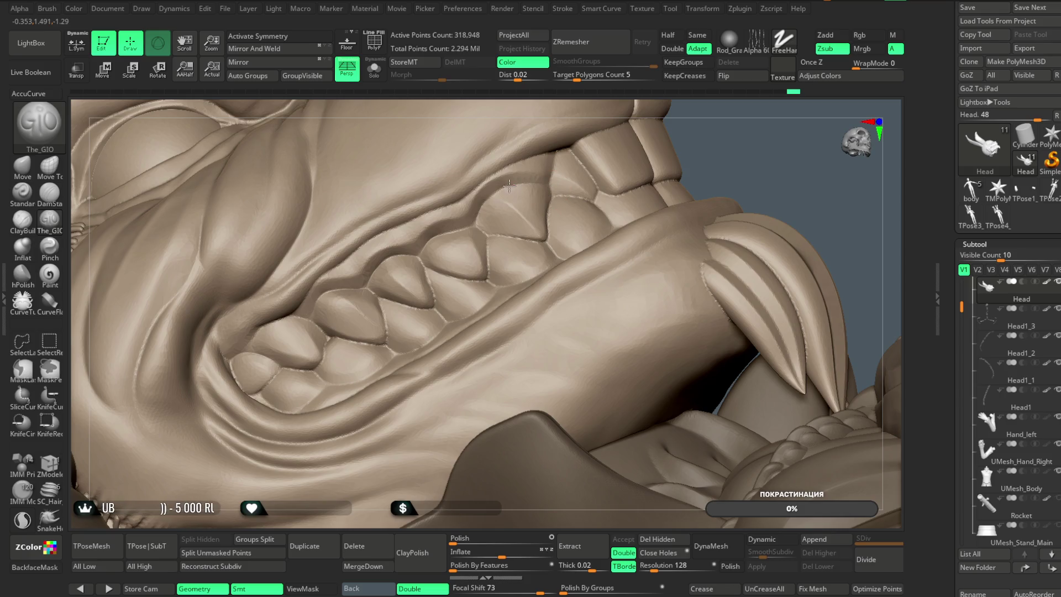
{"action": "right_click_drag", "start_coordinate": [529, 193], "coordinate": [511, 188]}
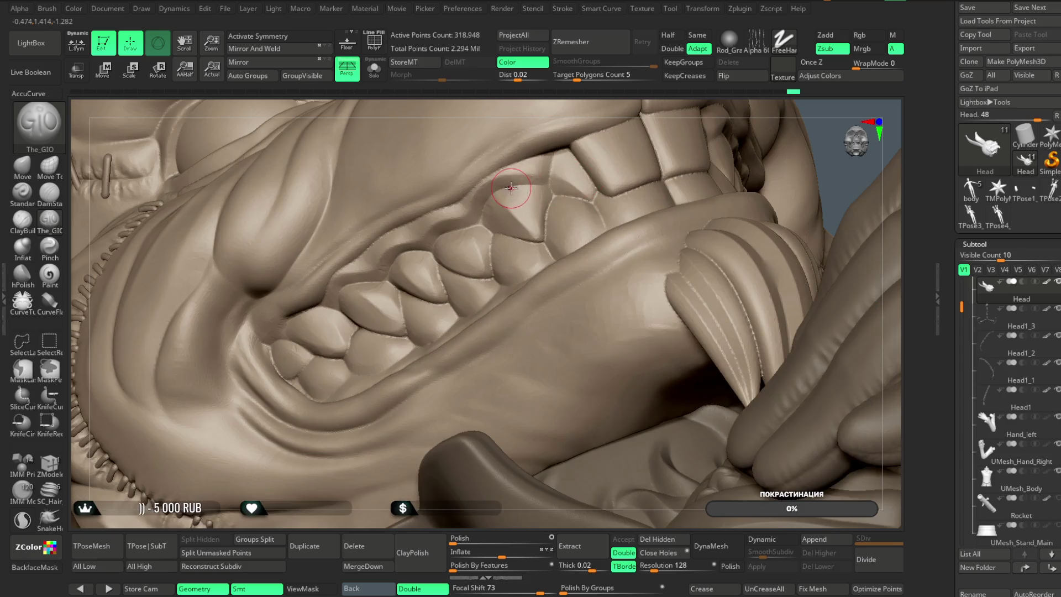
{"action": "left_click", "coordinate": [544, 185]}
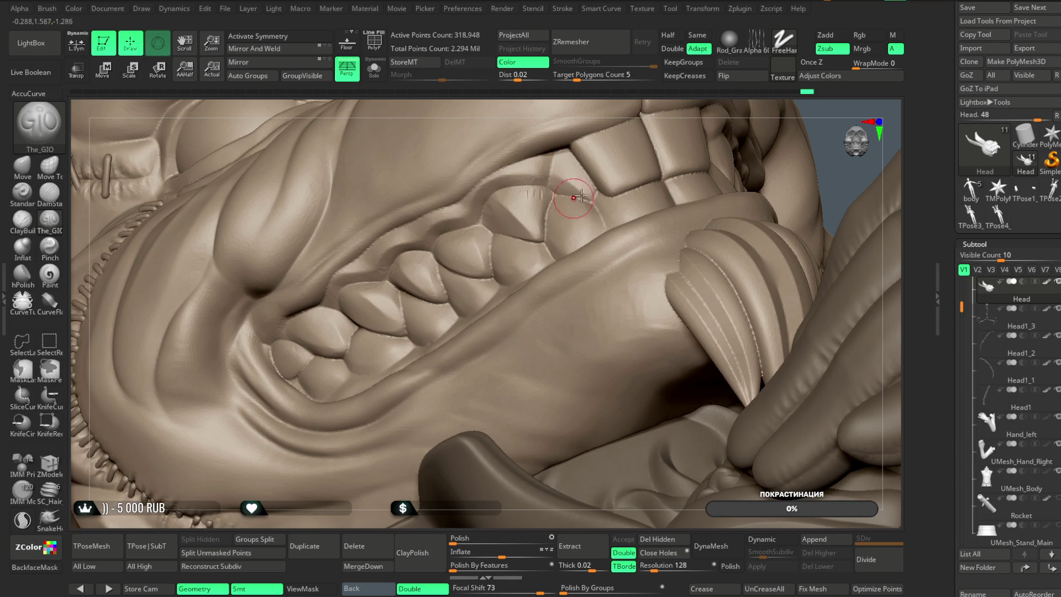
{"action": "mouse_move", "coordinate": [618, 105]}
{"action": "right_mouse_down"}
{"action": "mouse_move", "coordinate": [580, 135]}
{"action": "mouse_move", "coordinate": [453, 304]}
{"action": "right_mouse_up"}
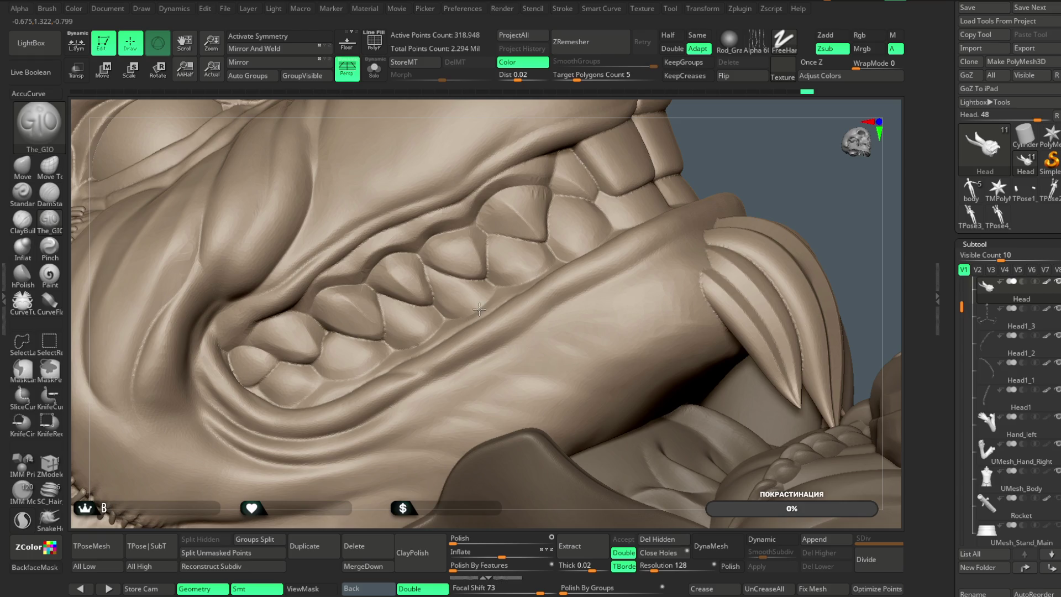
{"action": "right_click_drag", "start_coordinate": [574, 113], "coordinate": [385, 342]}
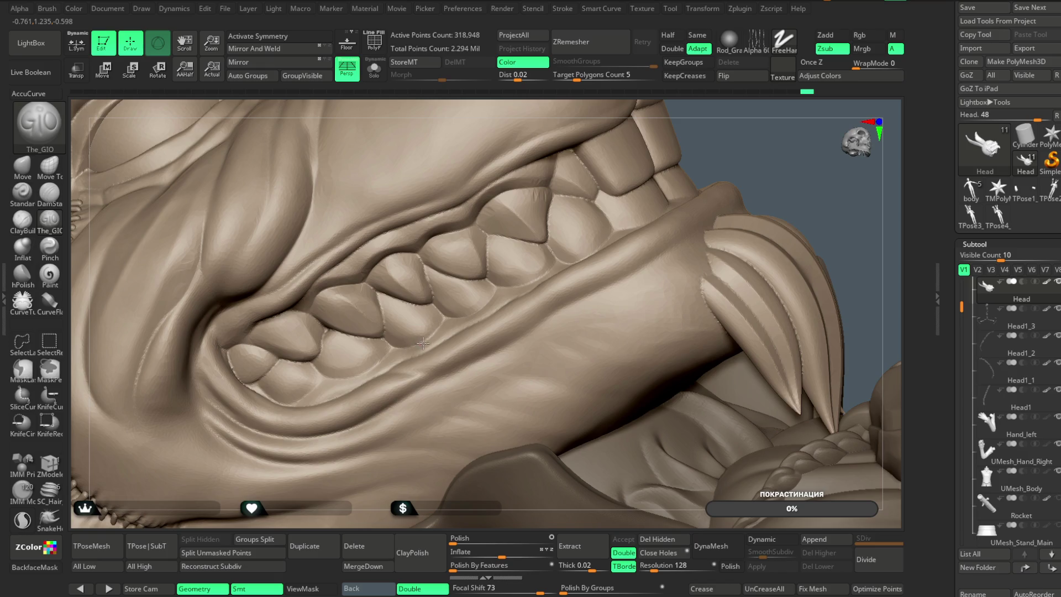
{"action": "right_click_drag", "start_coordinate": [531, 115], "coordinate": [310, 364]}
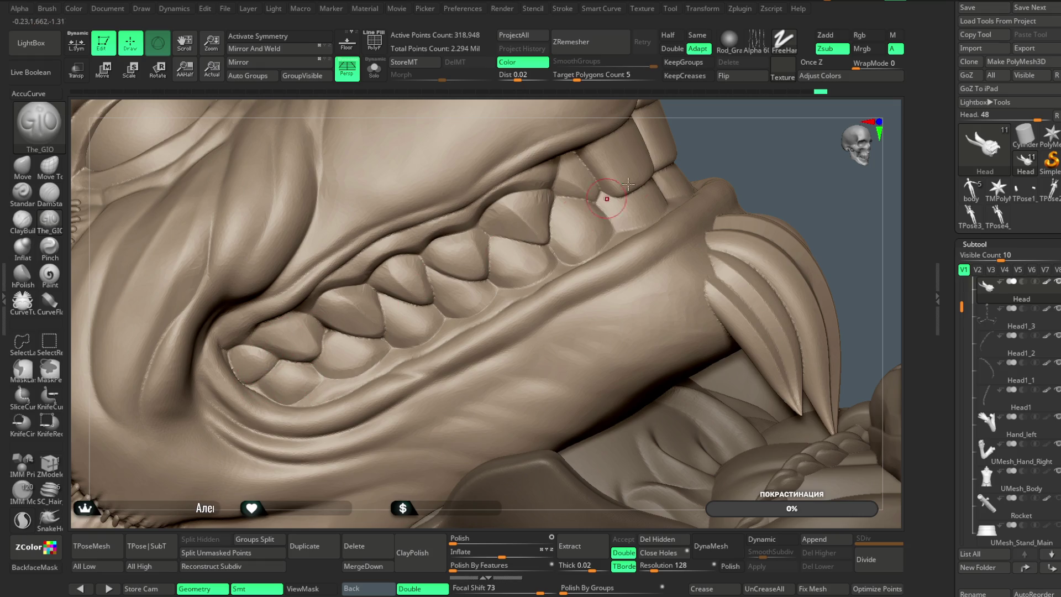
{"action": "scroll", "coordinate": [609, 196], "scroll_direction": "up", "scroll_amount": 5}
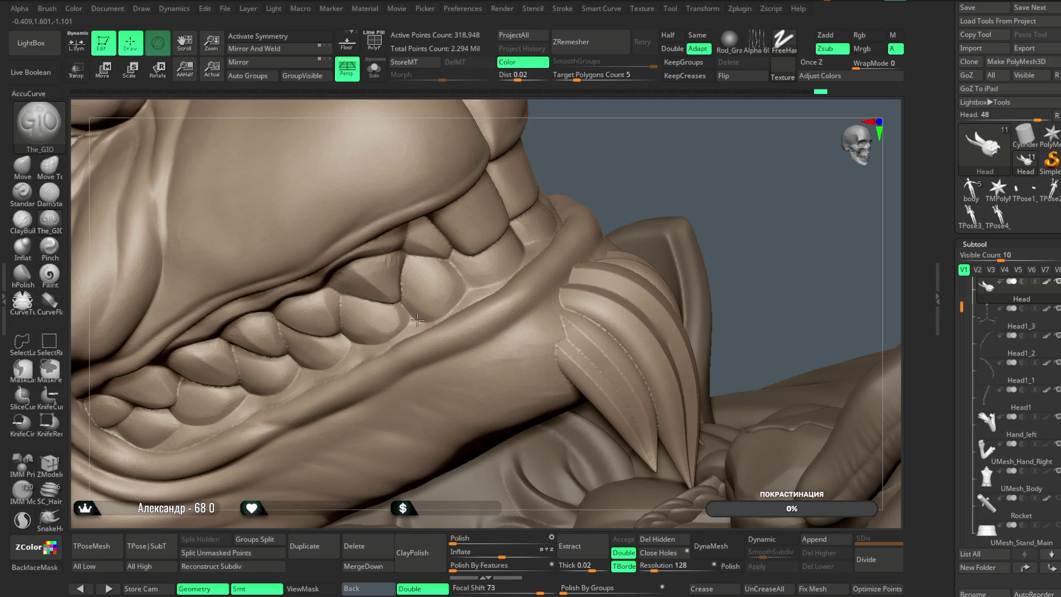
{"action": "mouse_move", "coordinate": [634, 151]}
{"action": "left_mouse_down"}
{"action": "mouse_move", "coordinate": [596, 171]}
{"action": "mouse_move", "coordinate": [444, 327]}
{"action": "left_mouse_up"}
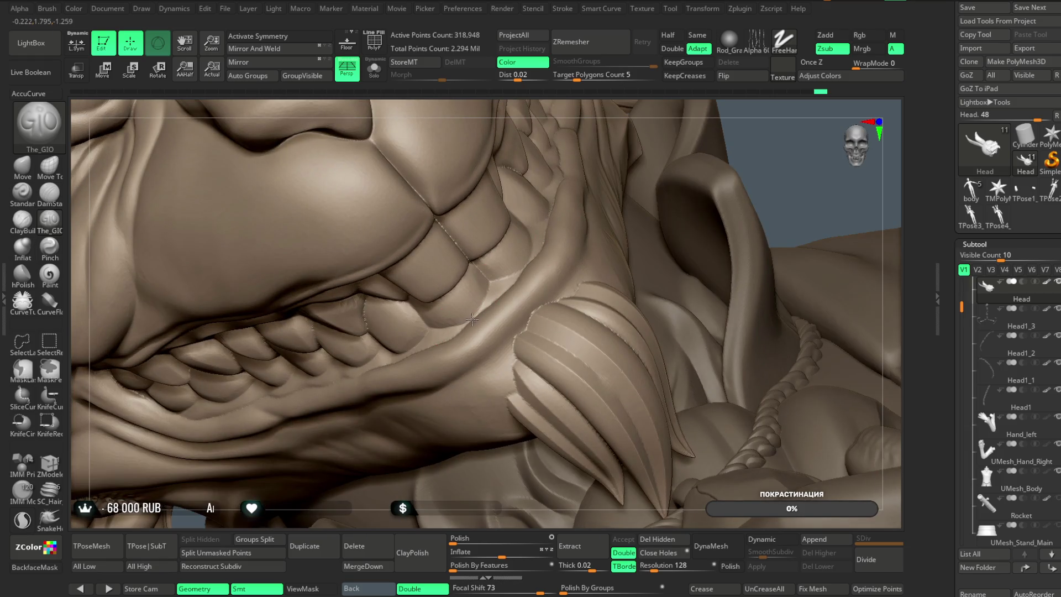
{"action": "mouse_move", "coordinate": [661, 144]}
{"action": "left_mouse_down"}
{"action": "mouse_move", "coordinate": [742, 150]}
{"action": "mouse_move", "coordinate": [401, 283]}
{"action": "left_mouse_up"}
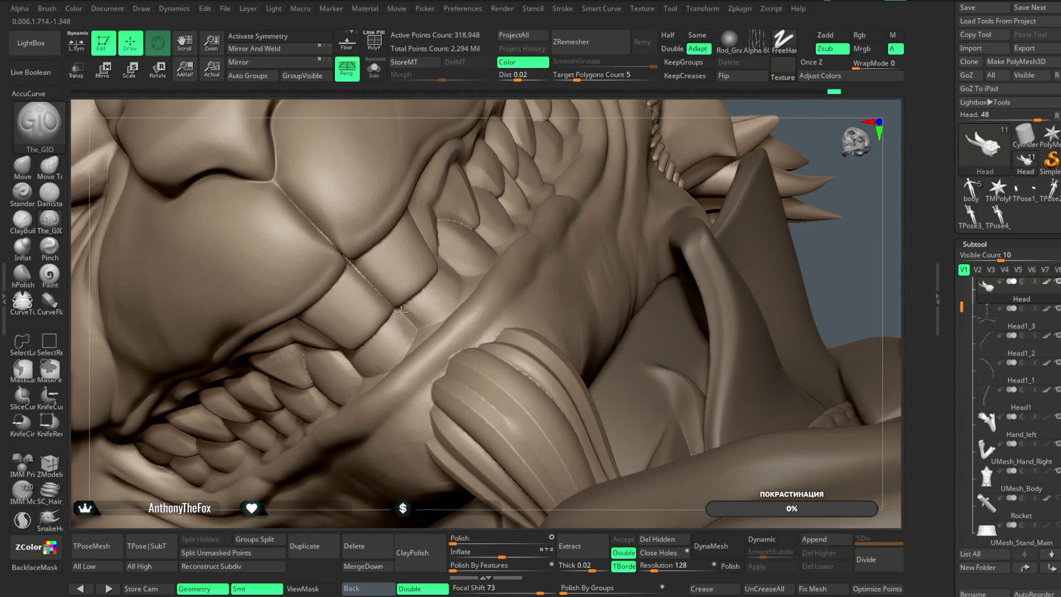
{"action": "left_click_drag", "start_coordinate": [589, 114], "coordinate": [583, 122]}
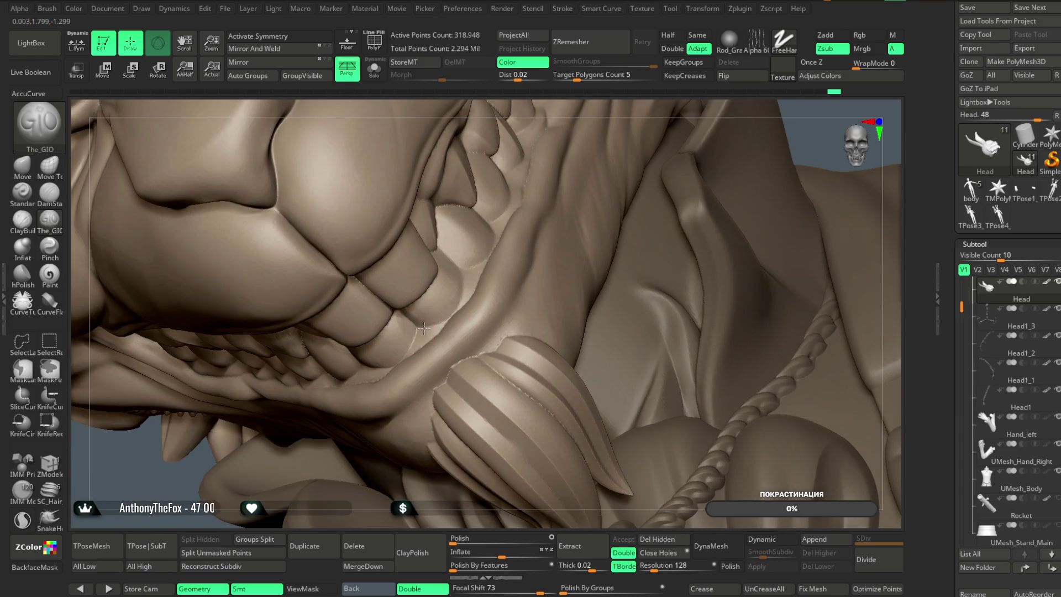
{"action": "mouse_move", "coordinate": [581, 133]}
{"action": "right_mouse_down"}
{"action": "mouse_move", "coordinate": [561, 111]}
{"action": "mouse_move", "coordinate": [404, 243]}
{"action": "right_mouse_up"}
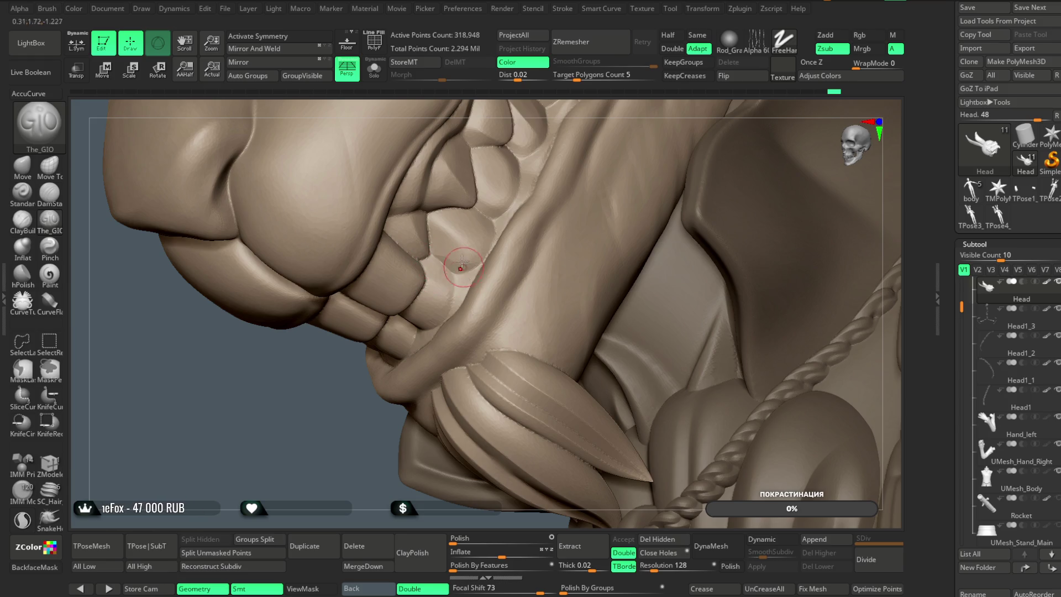
{"action": "mouse_move", "coordinate": [568, 115]}
{"action": "right_mouse_down"}
{"action": "mouse_move", "coordinate": [541, 172]}
{"action": "mouse_move", "coordinate": [443, 266]}
{"action": "right_mouse_up"}
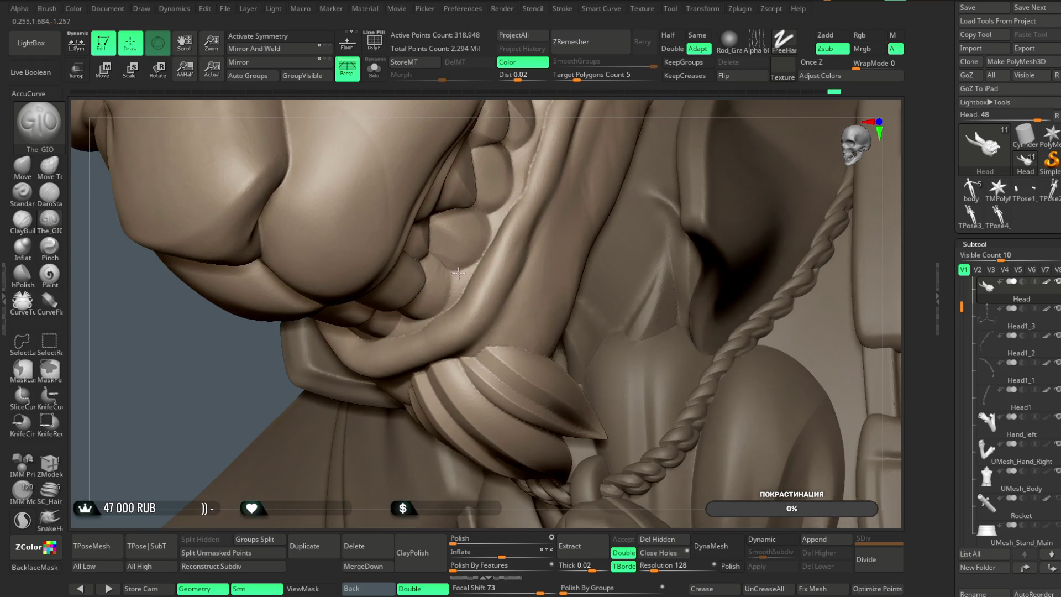
{"action": "mouse_move", "coordinate": [619, 108]}
{"action": "right_mouse_down"}
{"action": "mouse_move", "coordinate": [561, 178]}
{"action": "mouse_move", "coordinate": [592, 104]}
{"action": "mouse_move", "coordinate": [486, 193]}
{"action": "right_mouse_up"}
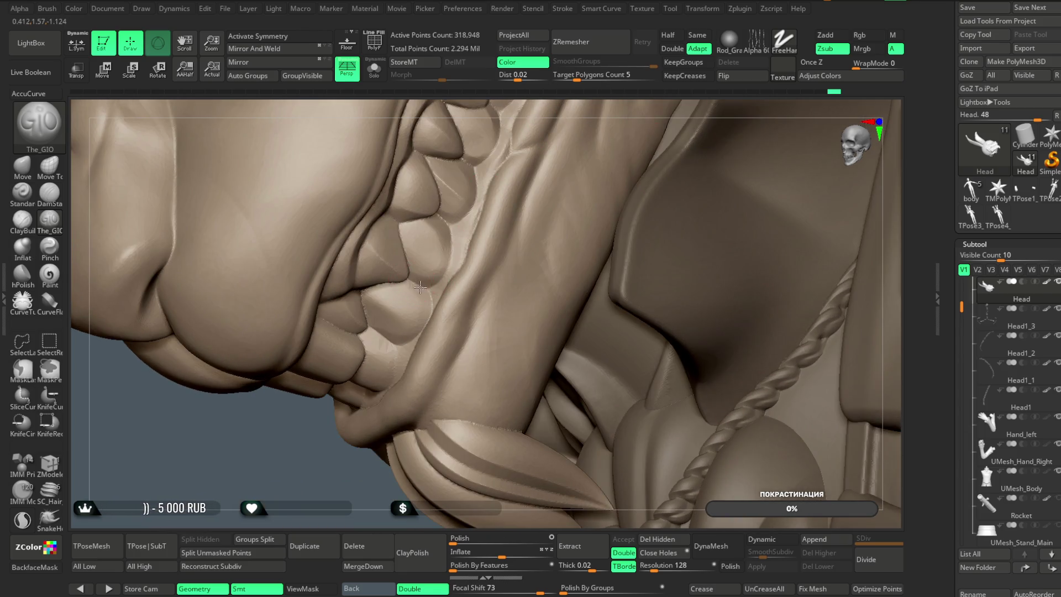
{"action": "mouse_move", "coordinate": [569, 111]}
{"action": "right_mouse_down"}
{"action": "mouse_move", "coordinate": [540, 150]}
{"action": "mouse_move", "coordinate": [519, 142]}
{"action": "mouse_move", "coordinate": [469, 199]}
{"action": "right_mouse_up"}
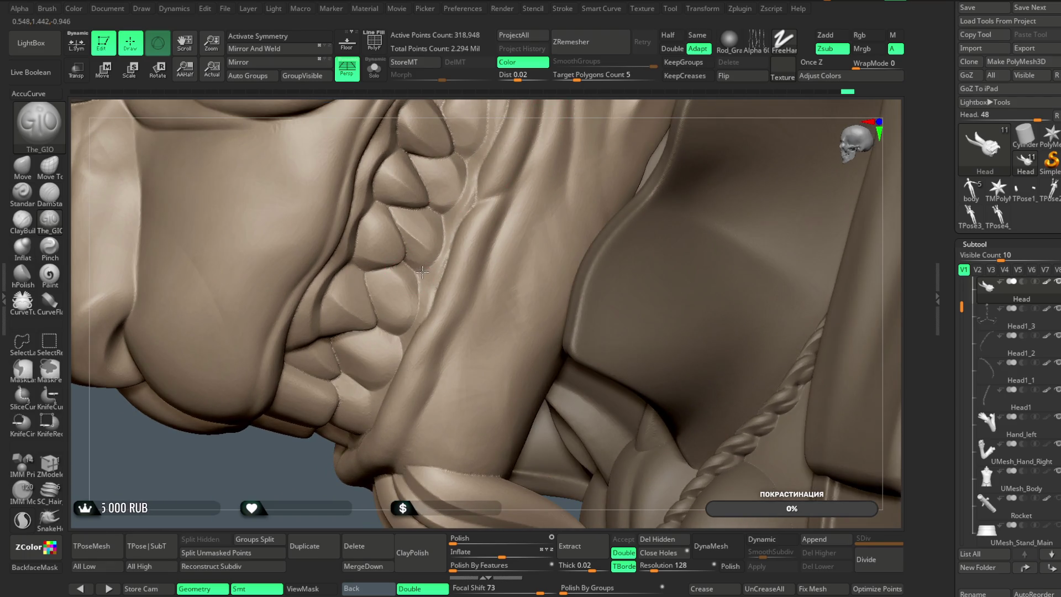
{"action": "mouse_move", "coordinate": [558, 113]}
{"action": "right_mouse_down"}
{"action": "mouse_move", "coordinate": [549, 106]}
{"action": "mouse_move", "coordinate": [530, 133]}
{"action": "right_mouse_up"}
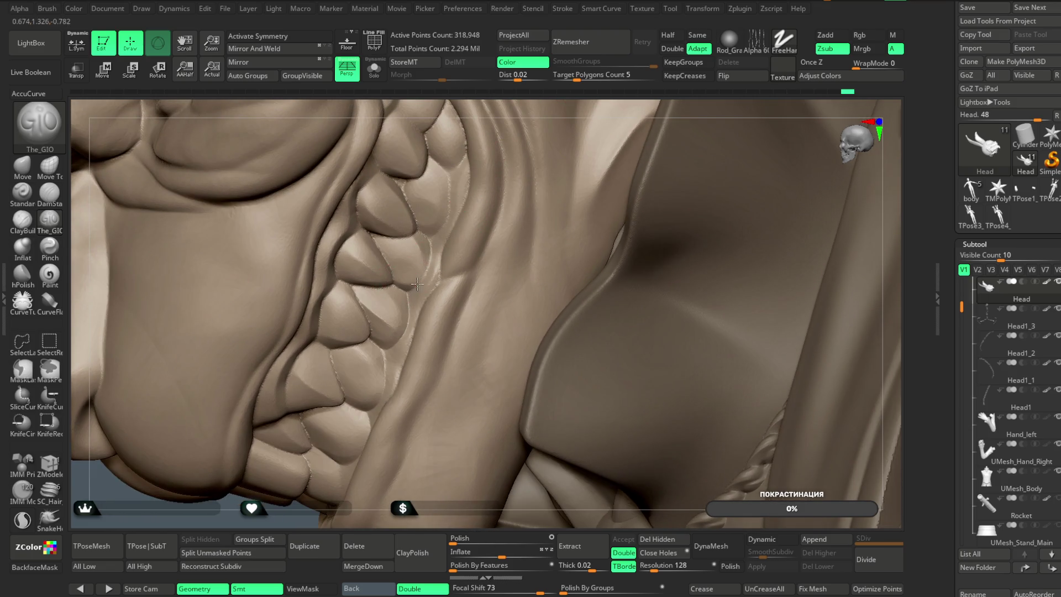
{"action": "mouse_move", "coordinate": [557, 104]}
{"action": "right_mouse_down"}
{"action": "mouse_move", "coordinate": [553, 96]}
{"action": "mouse_move", "coordinate": [411, 249]}
{"action": "right_mouse_up"}
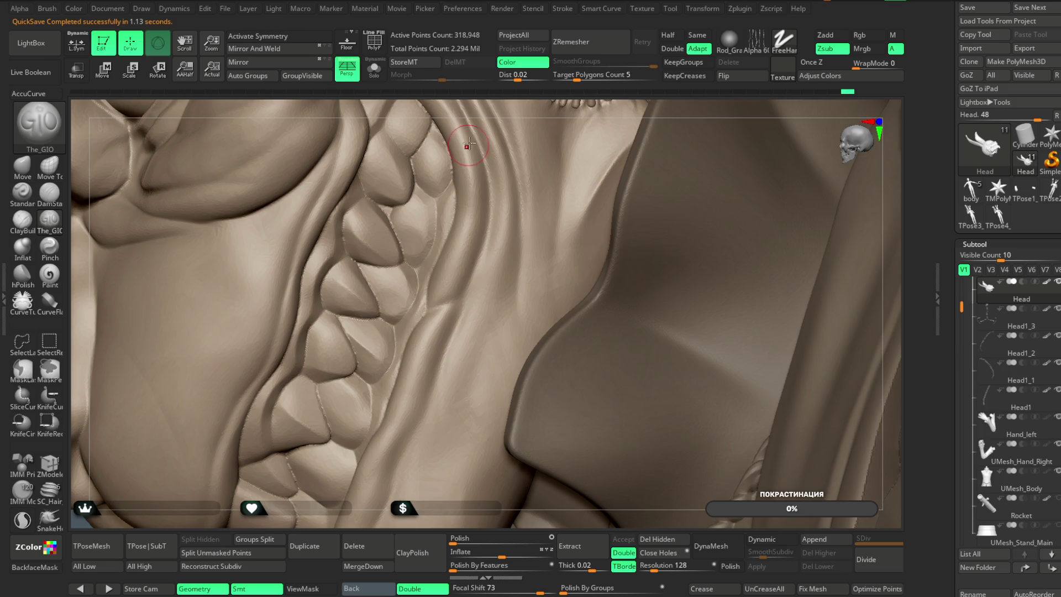
Select the Standard brush in Zadd with Focal Shift 0 and lower Draw Size to 23.31
{"action": "left_click_drag", "start_coordinate": [514, 117], "coordinate": [390, 168]}
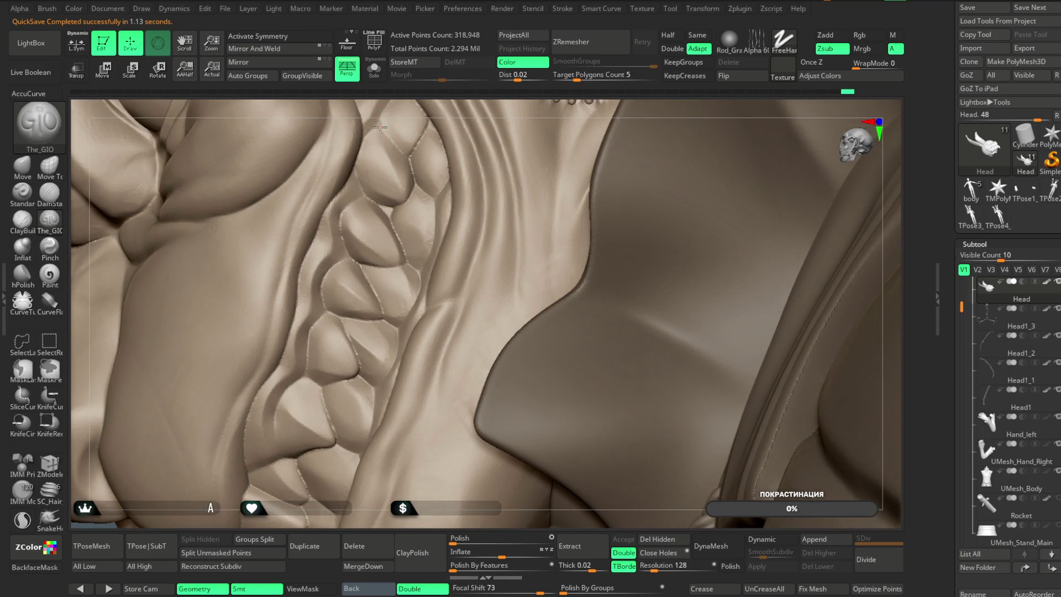
{"action": "mouse_move", "coordinate": [447, 123]}
{"action": "right_mouse_down"}
{"action": "mouse_move", "coordinate": [444, 156]}
{"action": "mouse_move", "coordinate": [403, 150]}
{"action": "right_mouse_up"}
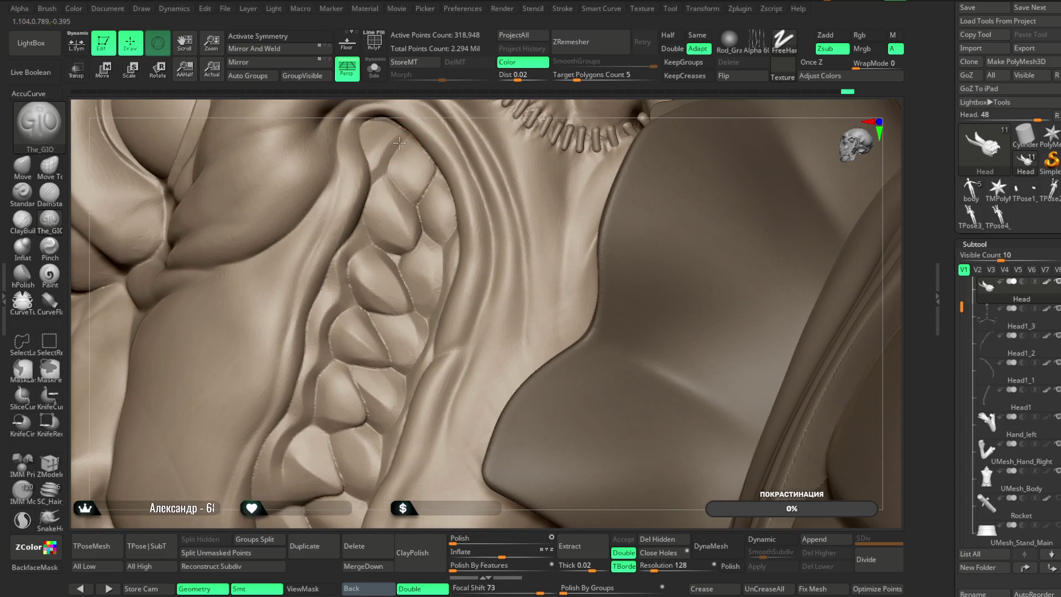
{"action": "mouse_move", "coordinate": [456, 110]}
{"action": "right_mouse_down"}
{"action": "mouse_move", "coordinate": [462, 100]}
{"action": "mouse_move", "coordinate": [354, 244]}
{"action": "right_mouse_up"}
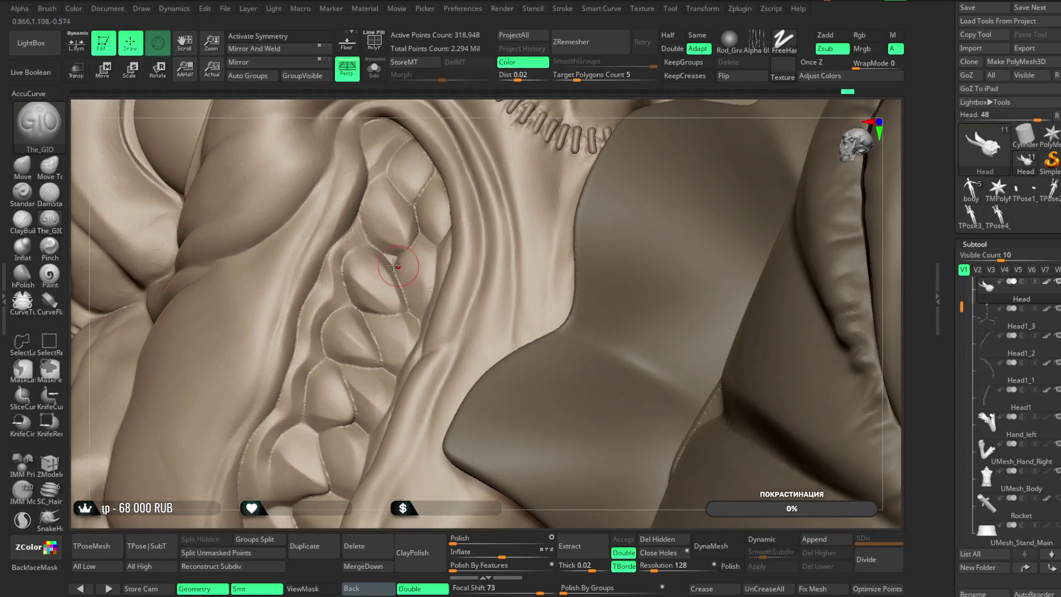
{"action": "left_click", "coordinate": [23, 205]}
{"action": "key", "text": "space"}
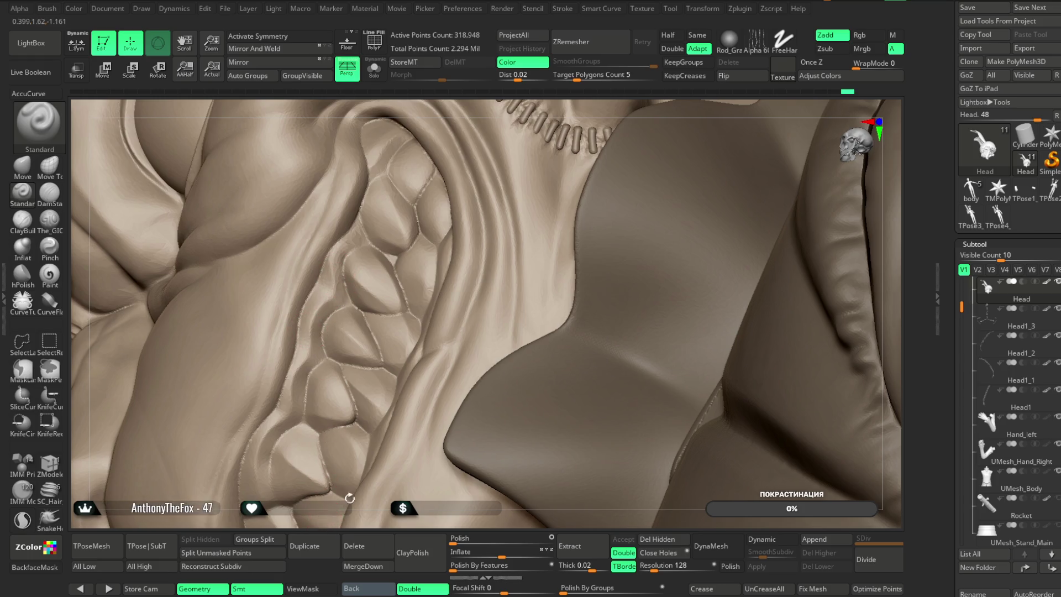
{"action": "right_click_drag", "start_coordinate": [332, 459], "coordinate": [392, 238]}
{"action": "key", "text": "space"}
{"action": "left_click_drag", "start_coordinate": [440, 234], "coordinate": [431, 230]}
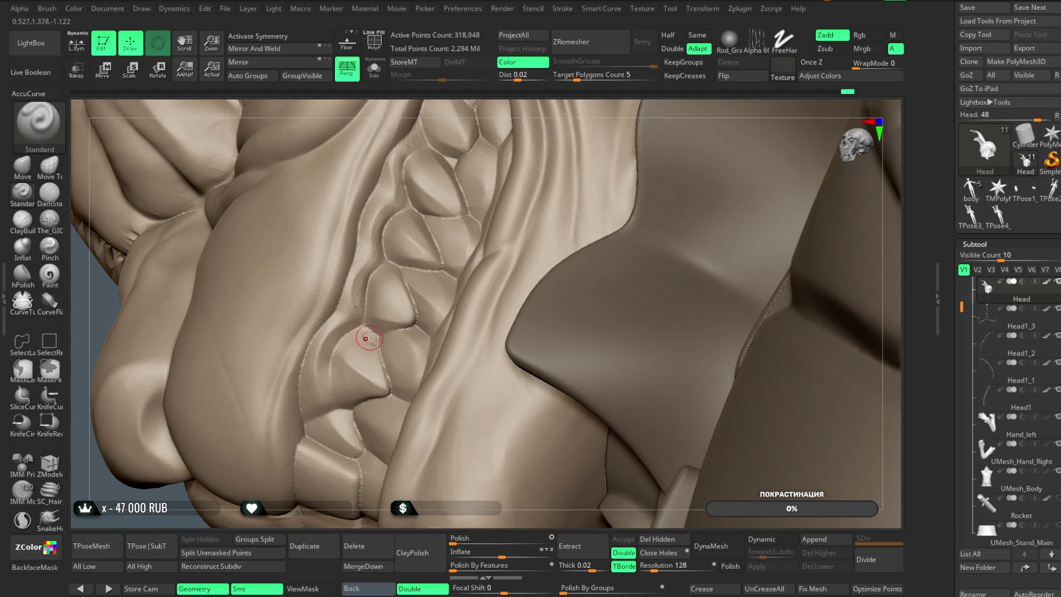
{"action": "right_click_drag", "start_coordinate": [497, 127], "coordinate": [355, 310]}
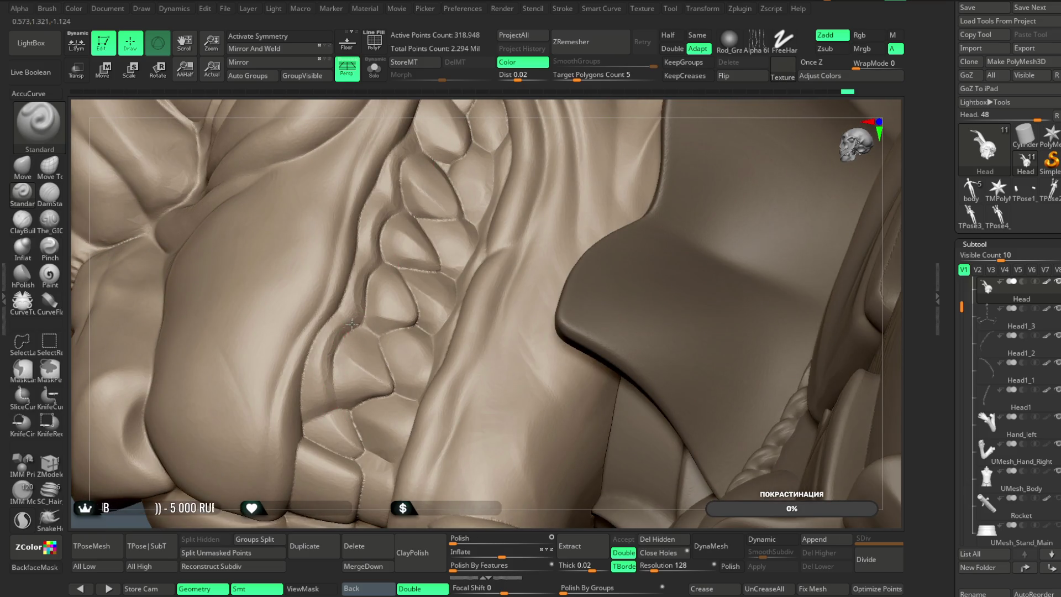
{"action": "right_click_drag", "start_coordinate": [365, 522], "coordinate": [358, 473]}
{"action": "mouse_move", "coordinate": [358, 514]}
{"action": "right_mouse_down"}
{"action": "mouse_move", "coordinate": [545, 209]}
{"action": "mouse_move", "coordinate": [535, 132]}
{"action": "mouse_move", "coordinate": [544, 199]}
{"action": "mouse_move", "coordinate": [535, 180]}
{"action": "mouse_move", "coordinate": [554, 157]}
{"action": "mouse_move", "coordinate": [546, 144]}
{"action": "mouse_move", "coordinate": [606, 147]}
{"action": "right_mouse_up"}
Solo the head and sculpt a crease along an upper tooth's edge with the Standard brush
{"action": "left_click", "coordinate": [379, 78]}
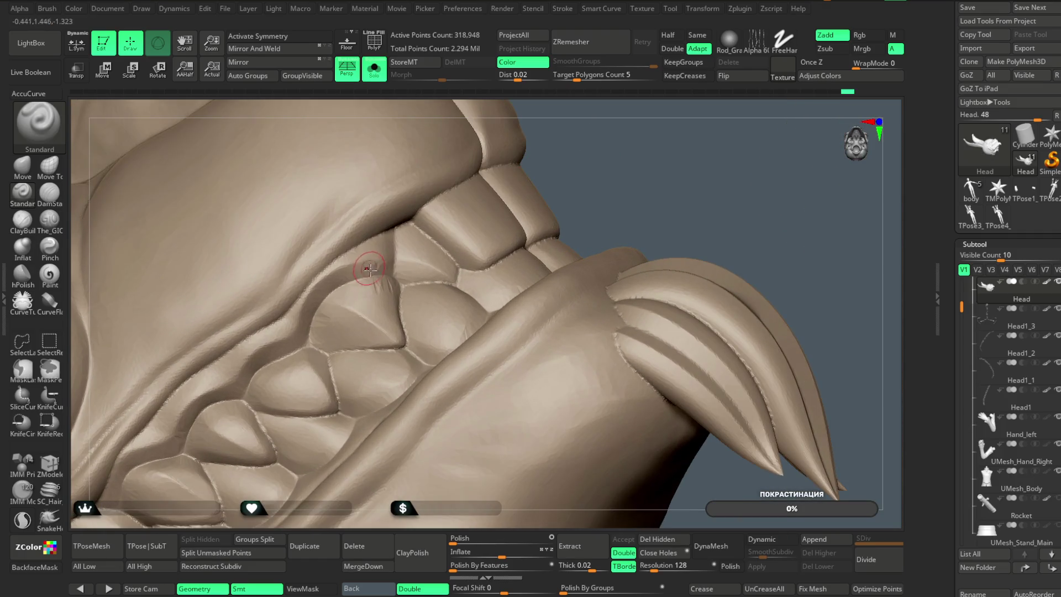
{"action": "left_click_drag", "start_coordinate": [323, 293], "coordinate": [305, 344]}
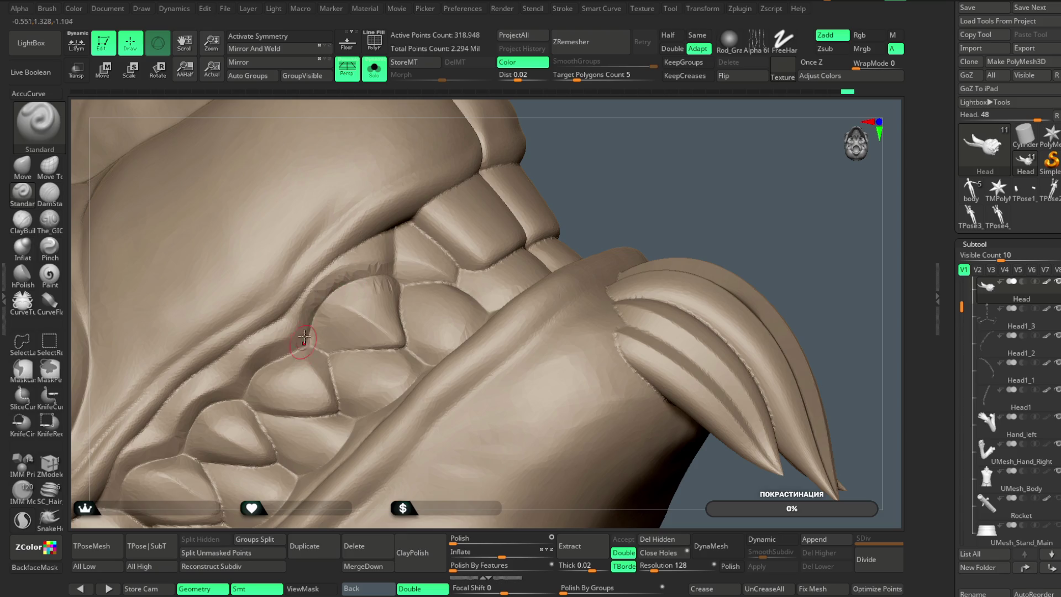
{"action": "mouse_move", "coordinate": [630, 185]}
{"action": "right_mouse_down"}
{"action": "mouse_move", "coordinate": [649, 175]}
{"action": "mouse_move", "coordinate": [359, 282]}
{"action": "right_mouse_up"}
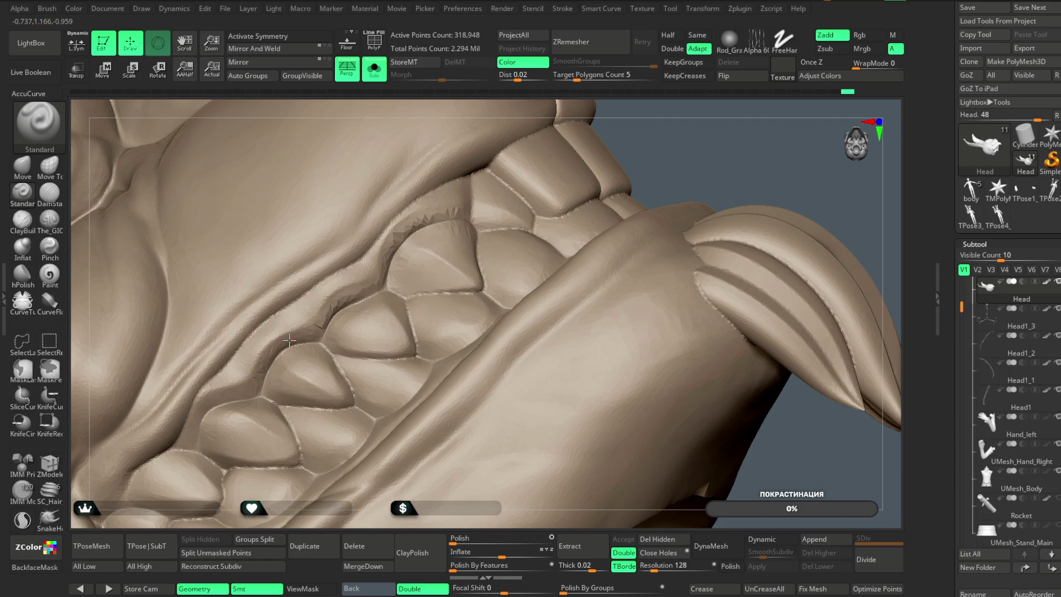
{"action": "left_click_drag", "start_coordinate": [702, 185], "coordinate": [707, 134]}
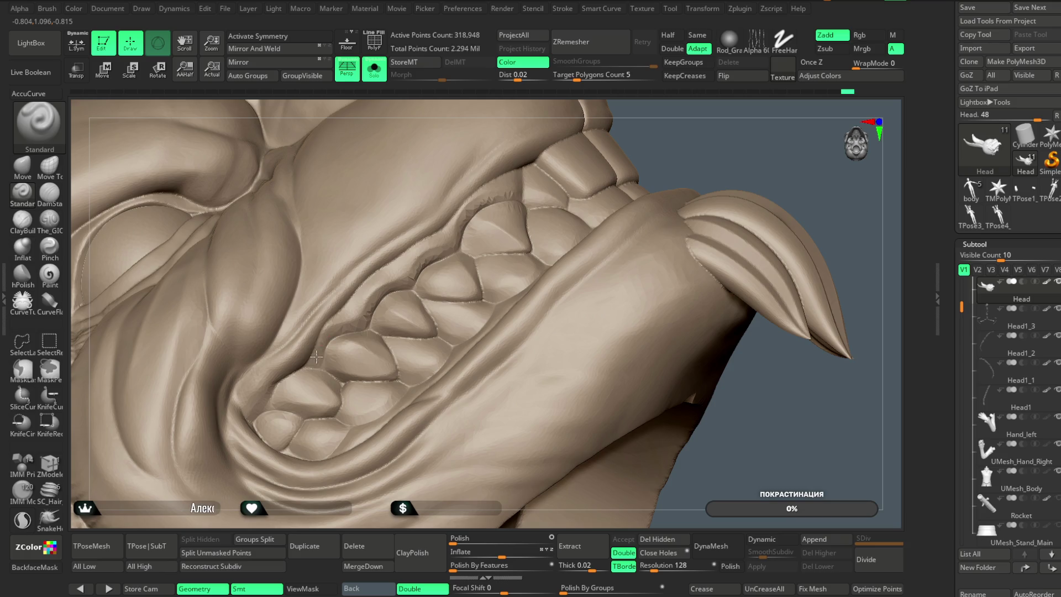
{"action": "mouse_move", "coordinate": [718, 176]}
{"action": "left_mouse_down"}
{"action": "mouse_move", "coordinate": [675, 179]}
{"action": "mouse_move", "coordinate": [599, 443]}
{"action": "mouse_move", "coordinate": [583, 429]}
{"action": "mouse_move", "coordinate": [599, 436]}
{"action": "mouse_move", "coordinate": [630, 280]}
{"action": "mouse_move", "coordinate": [644, 291]}
{"action": "mouse_move", "coordinate": [634, 440]}
{"action": "mouse_move", "coordinate": [490, 365]}
{"action": "left_mouse_up"}
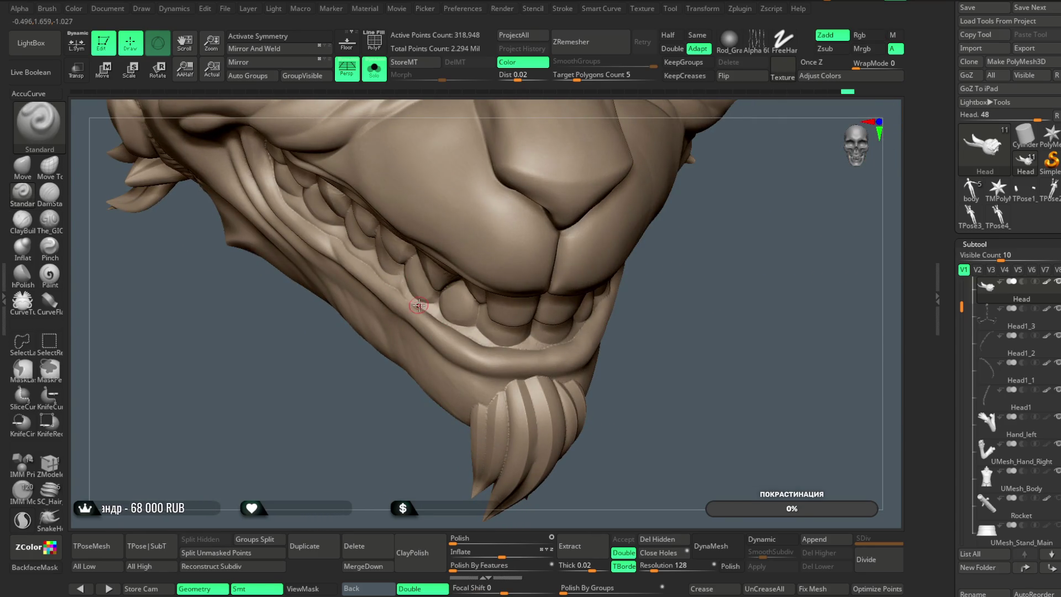
Switch back to The_GIO brush in Zsub mode with Focal Shift 73
{"action": "mouse_move", "coordinate": [345, 407]}
{"action": "left_mouse_down", "text": "alt"}
{"action": "mouse_move", "coordinate": [353, 462]}
{"action": "mouse_move", "coordinate": [331, 448]}
{"action": "mouse_move", "coordinate": [281, 212]}
{"action": "left_mouse_up", "text": "alt"}
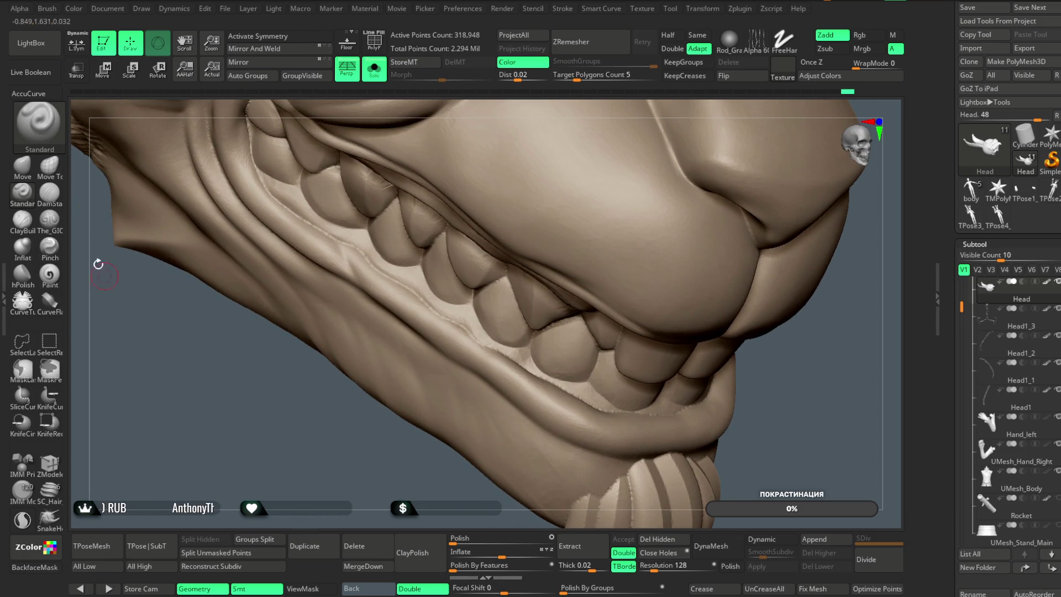
{"action": "left_click", "coordinate": [49, 218]}
{"action": "key", "text": "space"}
{"action": "left_click_drag", "start_coordinate": [334, 287], "coordinate": [254, 177], "text": "alt"}
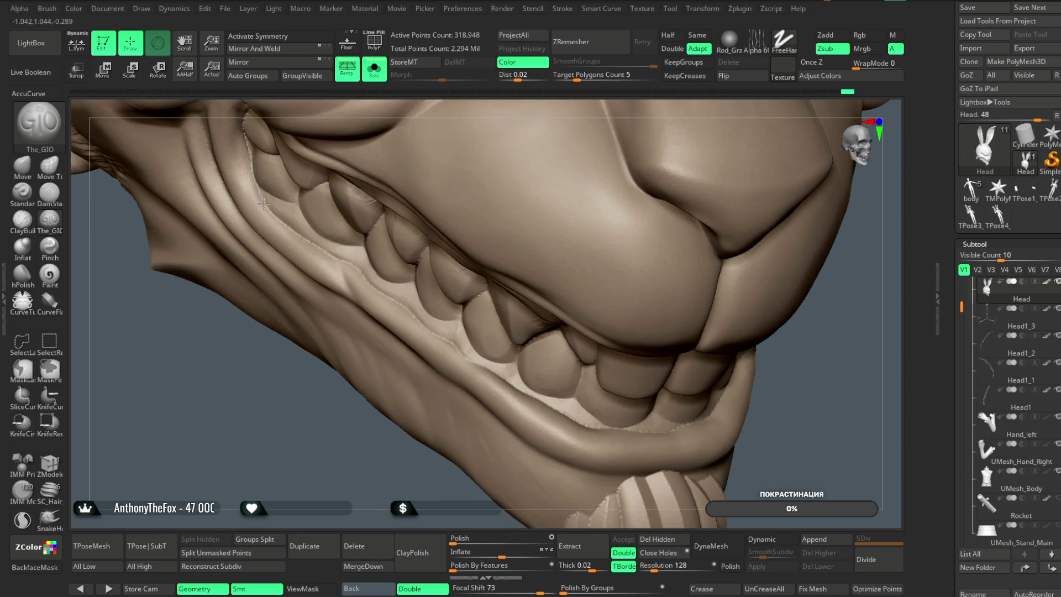
{"action": "key", "text": "space"}
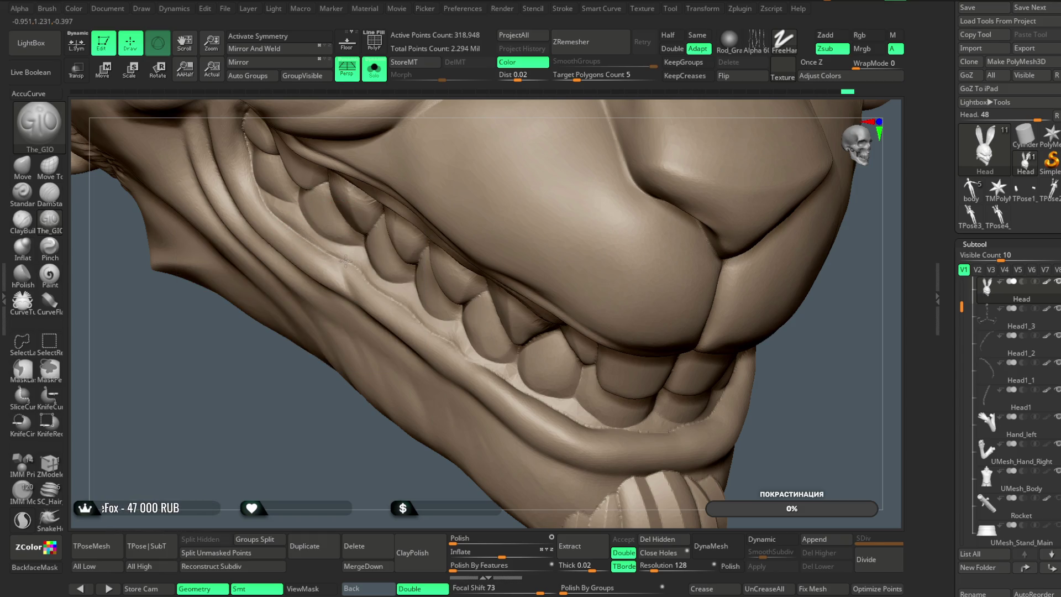
Zoom out to the whole muzzle and turn Solo off to show all subtools
{"action": "left_click_drag", "start_coordinate": [365, 459], "coordinate": [331, 427], "text": "alt"}
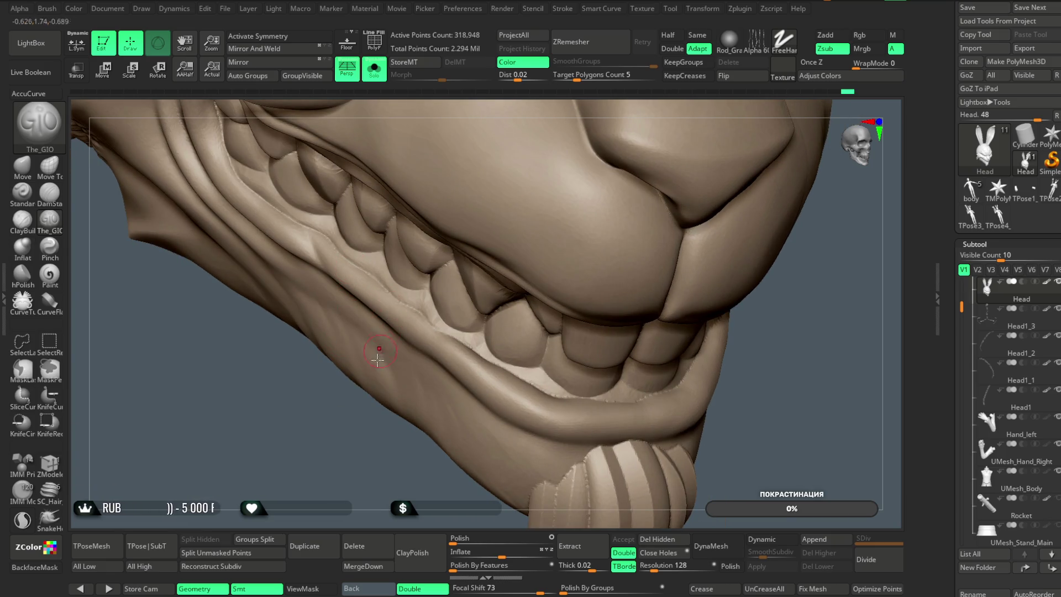
{"action": "mouse_move", "coordinate": [753, 379]}
{"action": "left_mouse_down"}
{"action": "mouse_move", "coordinate": [761, 258]}
{"action": "mouse_move", "coordinate": [718, 326]}
{"action": "mouse_move", "coordinate": [718, 312]}
{"action": "mouse_move", "coordinate": [704, 400]}
{"action": "mouse_move", "coordinate": [698, 355]}
{"action": "mouse_move", "coordinate": [737, 259]}
{"action": "mouse_move", "coordinate": [701, 253]}
{"action": "mouse_move", "coordinate": [642, 168]}
{"action": "mouse_move", "coordinate": [715, 270]}
{"action": "left_mouse_up"}
{"action": "key", "text": "shift+ctrl+s"}
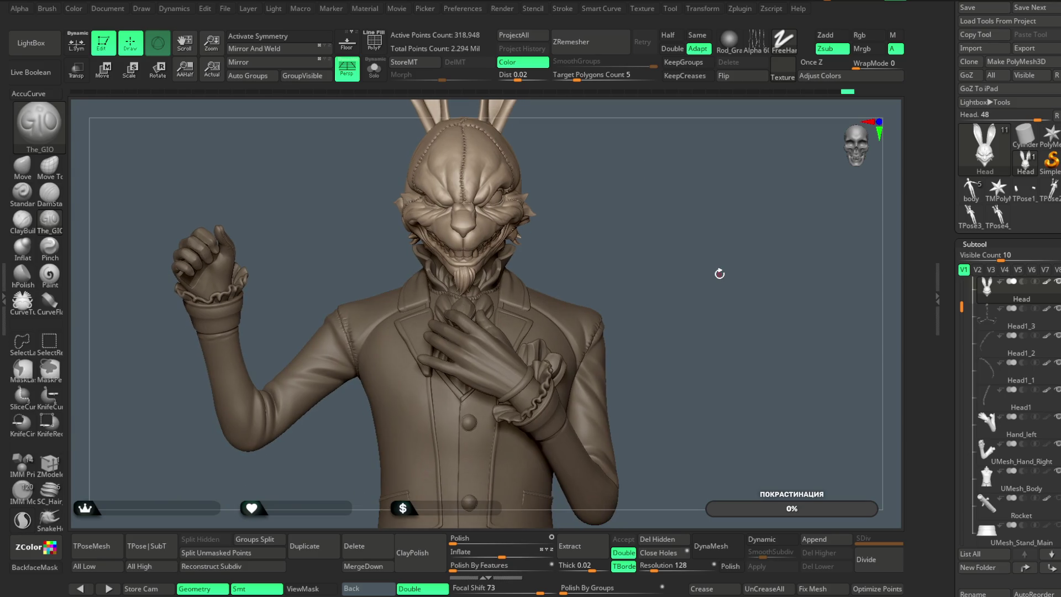
Choose File > Save As to save the project under a new name
{"action": "left_click", "coordinate": [225, 8]}
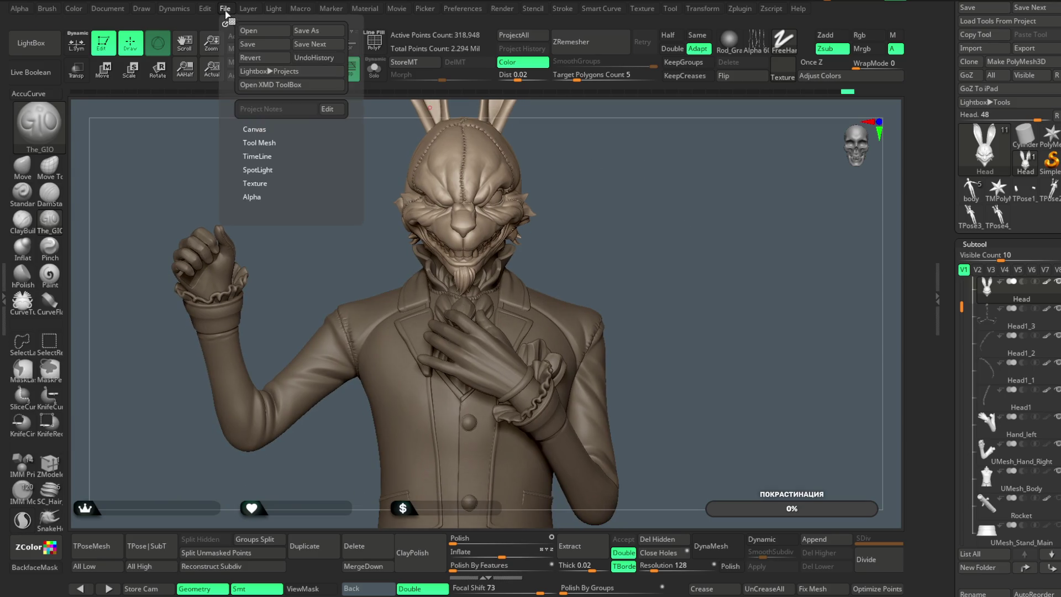
{"action": "left_click", "coordinate": [307, 31]}
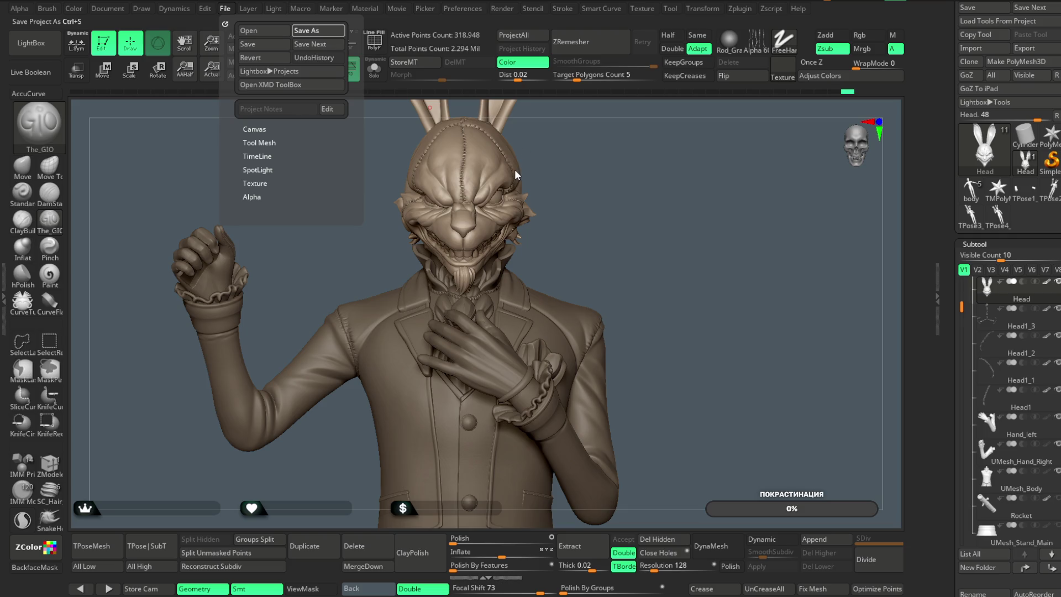